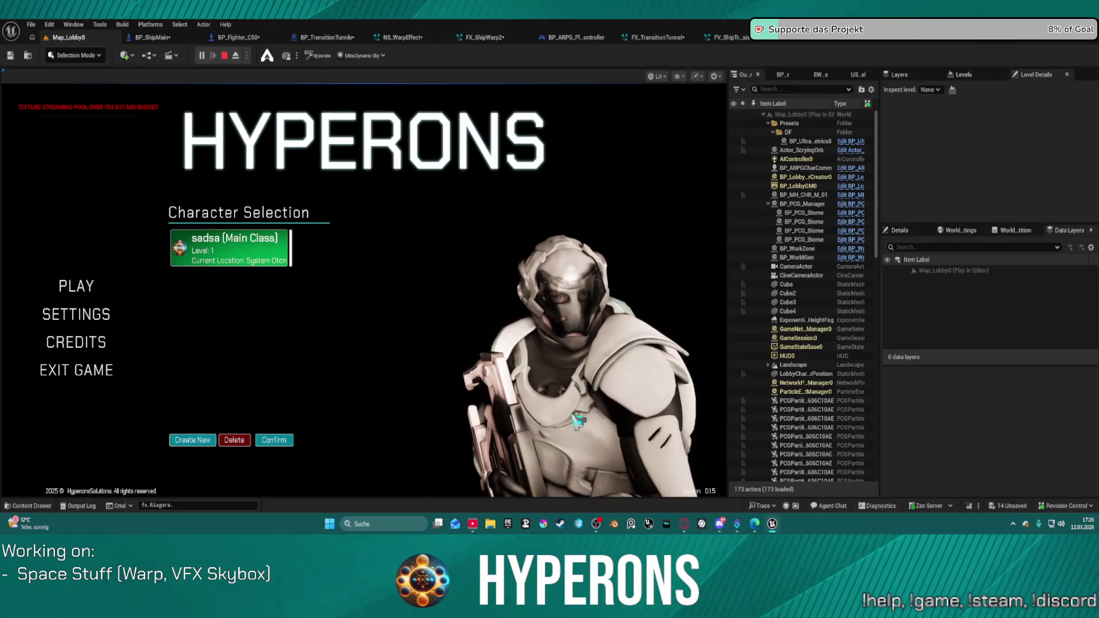
Step: Pick the existing character, start the game, then end the play session
double_click(243, 257)
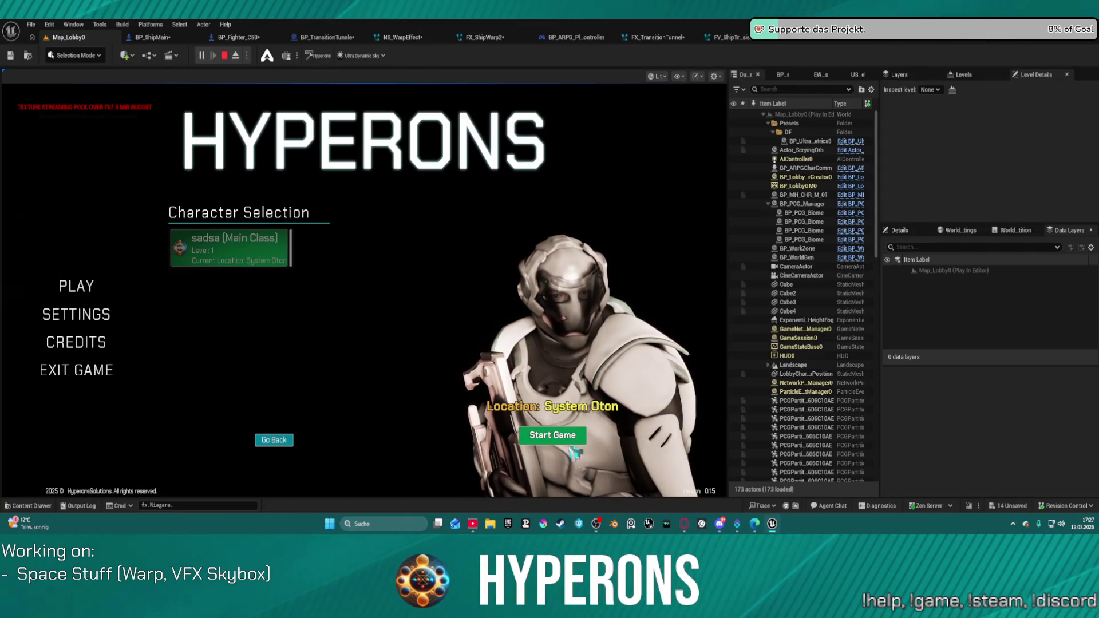
click(552, 435)
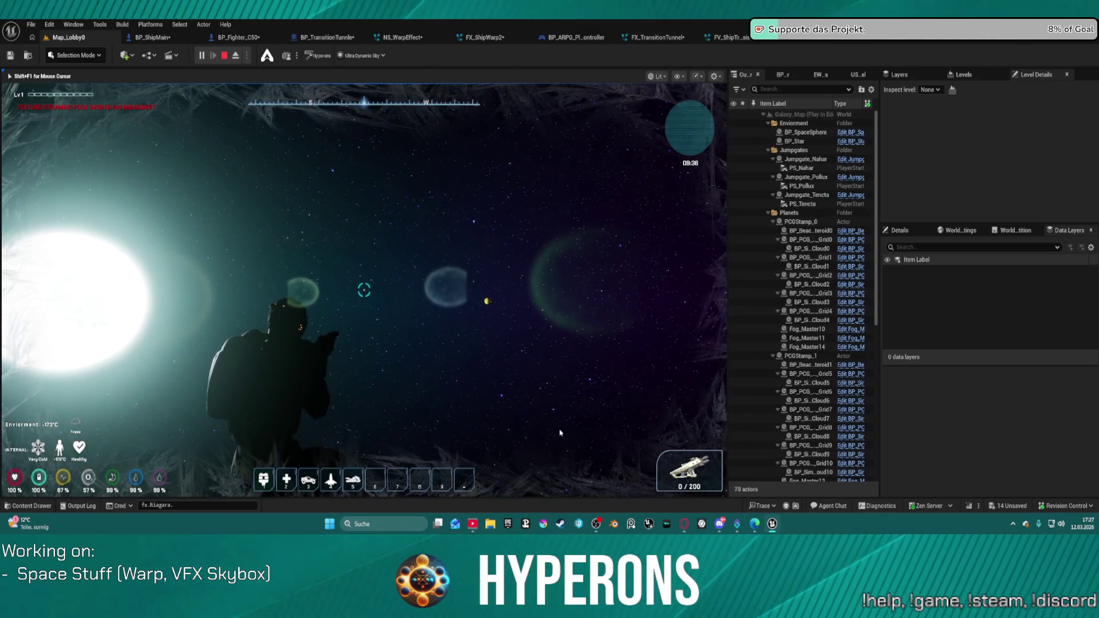
key(Escape)
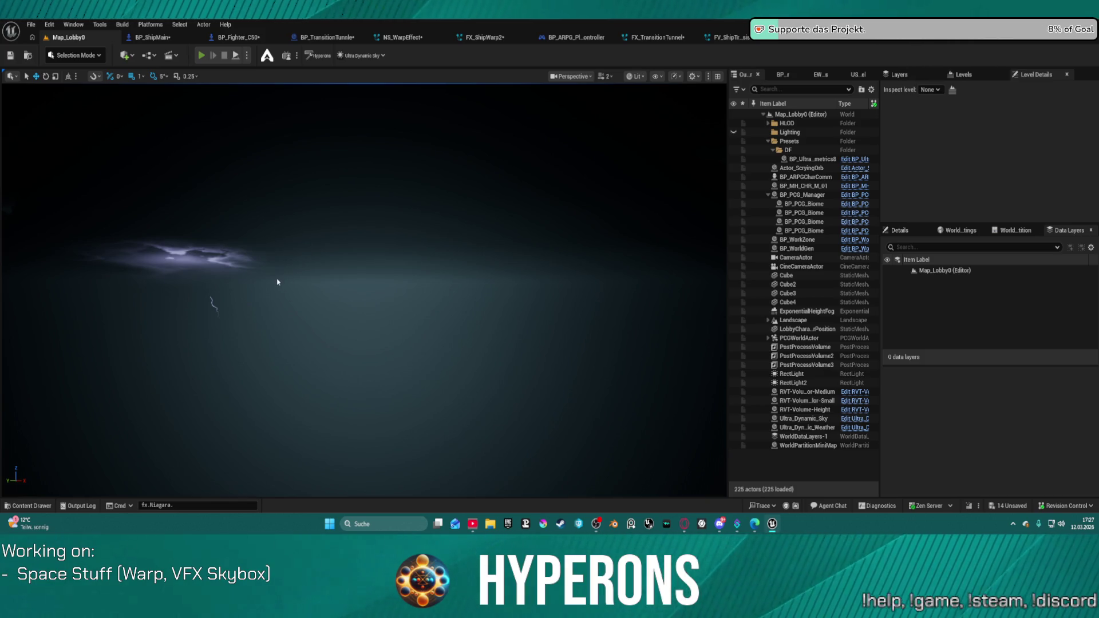
Step: Replay the lobby map with the existing character, fly into the space level, then stop play
key(alt+p)
click(75, 287)
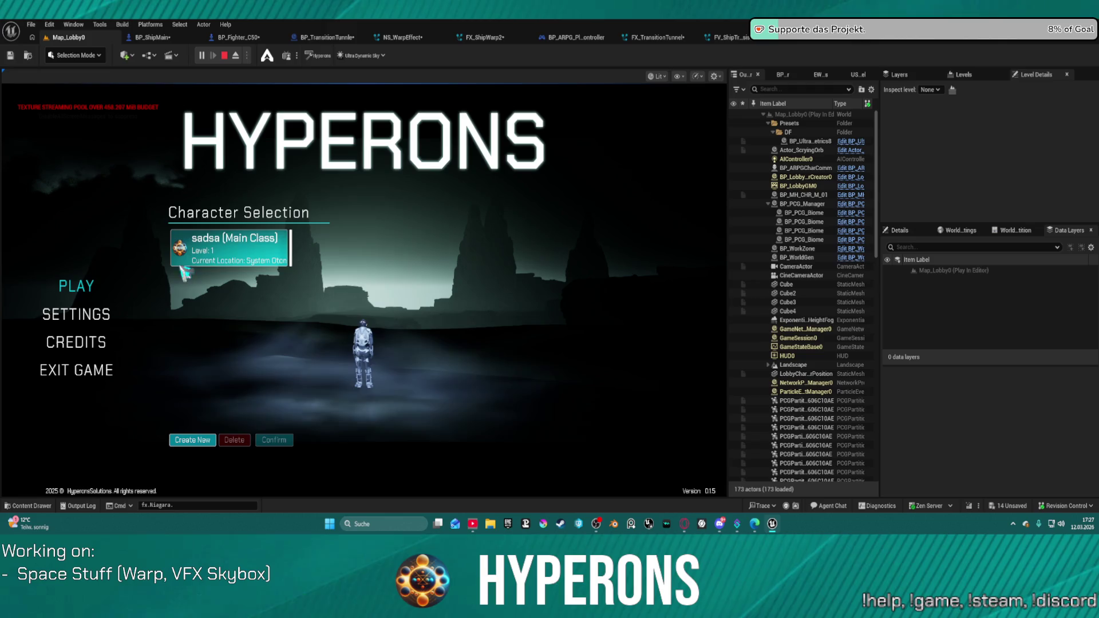
click(242, 259)
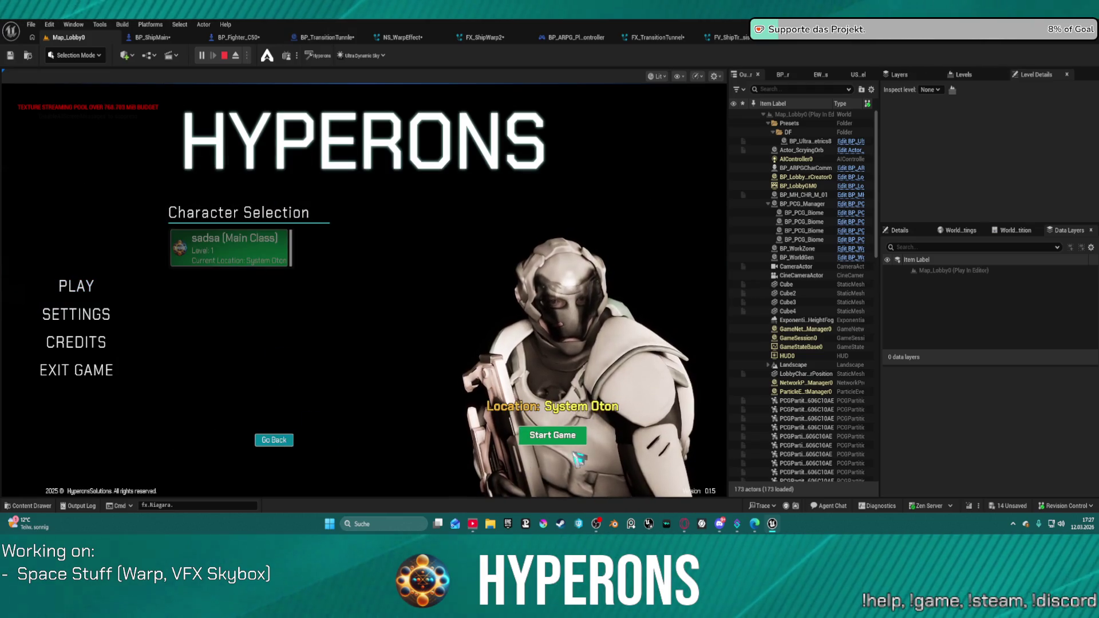
click(553, 436)
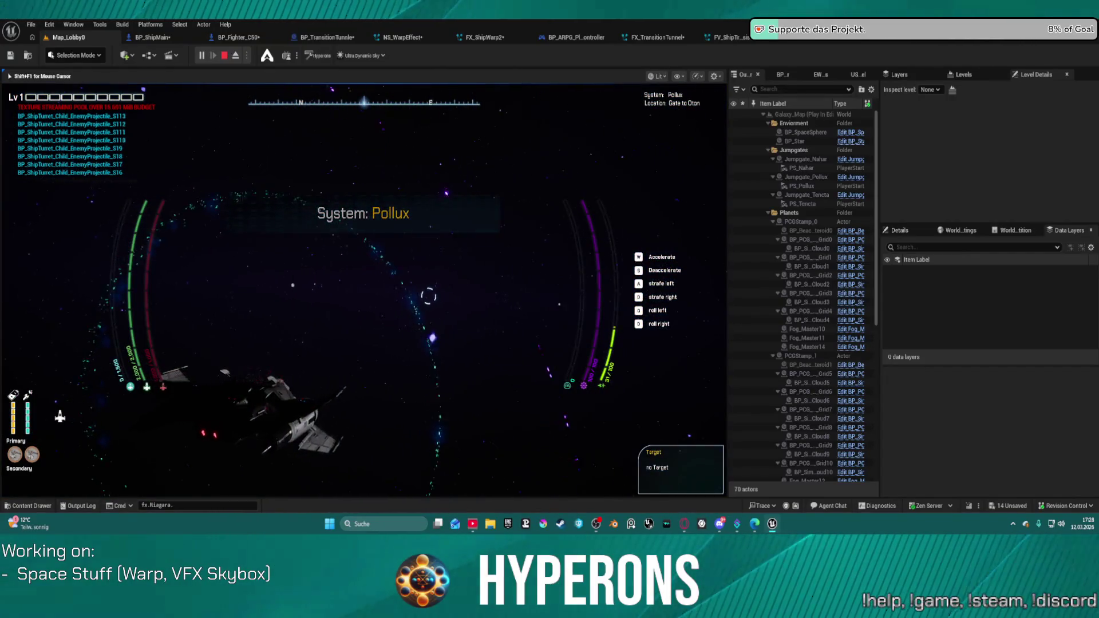
key(Escape)
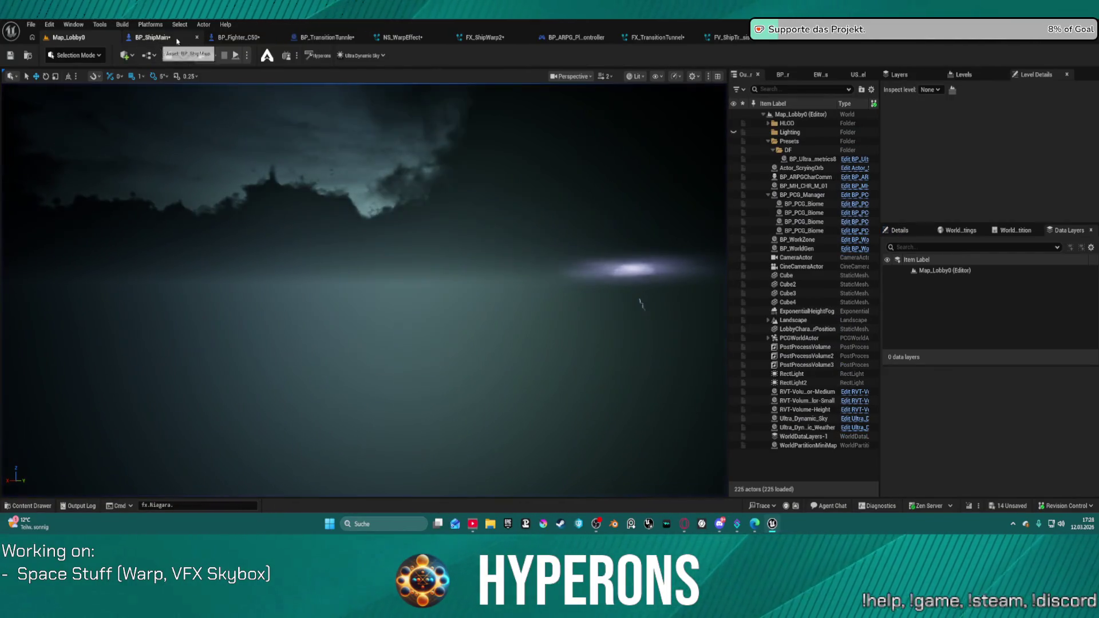
Step: In the BP_TransitionTunnle EventGraph, bring the Material_HyperSpeed event into view and select it
click(342, 36)
scroll(378, 173, up, 7)
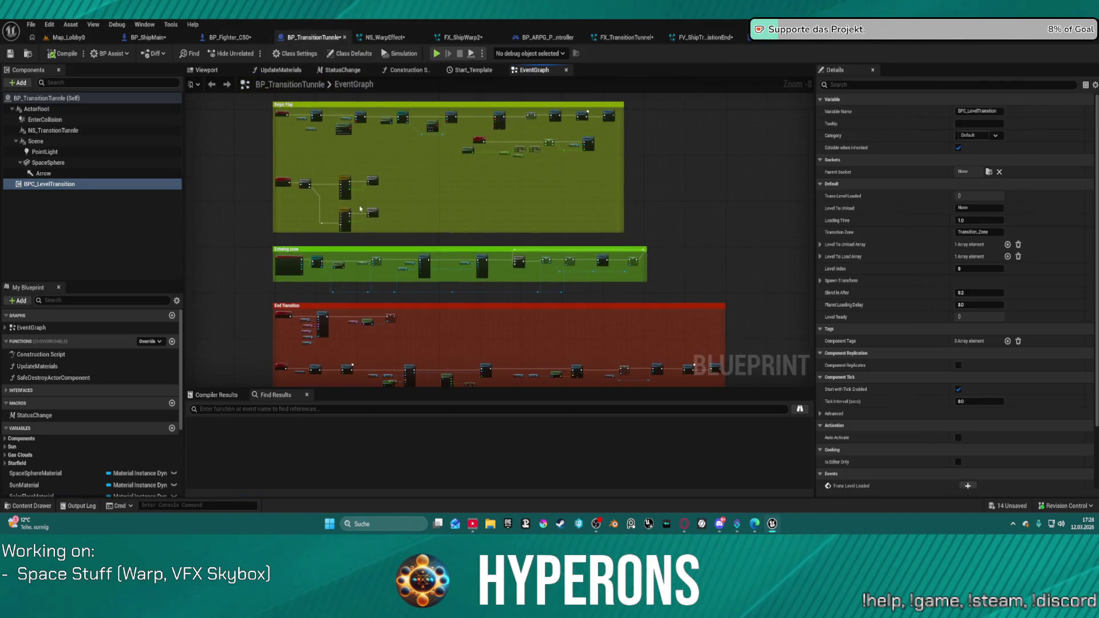
drag(425, 153, 557, 147)
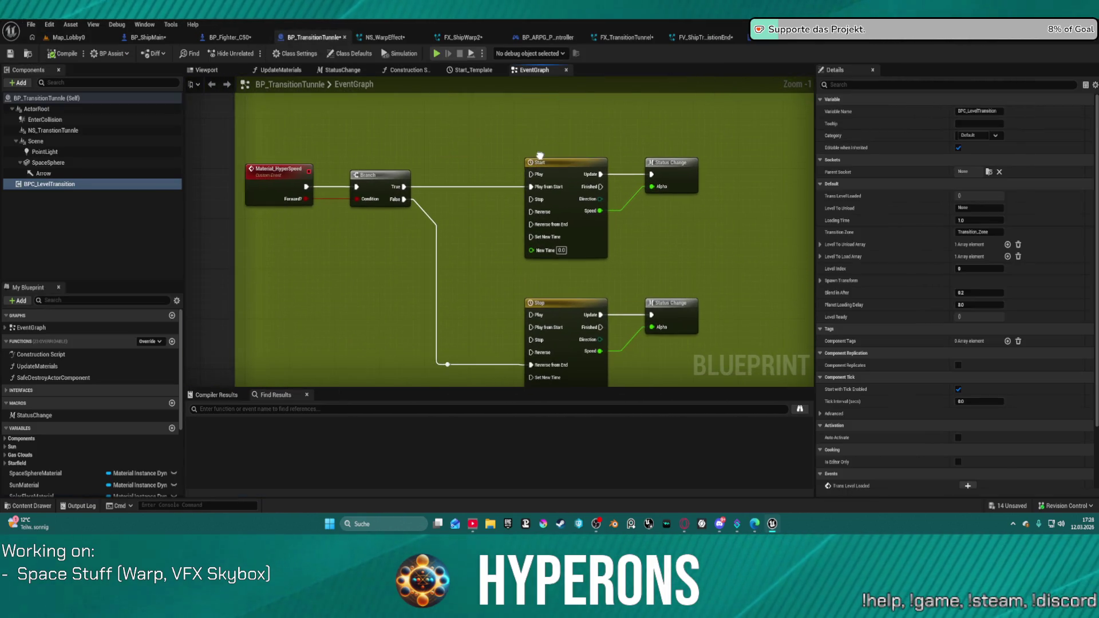
click(278, 170)
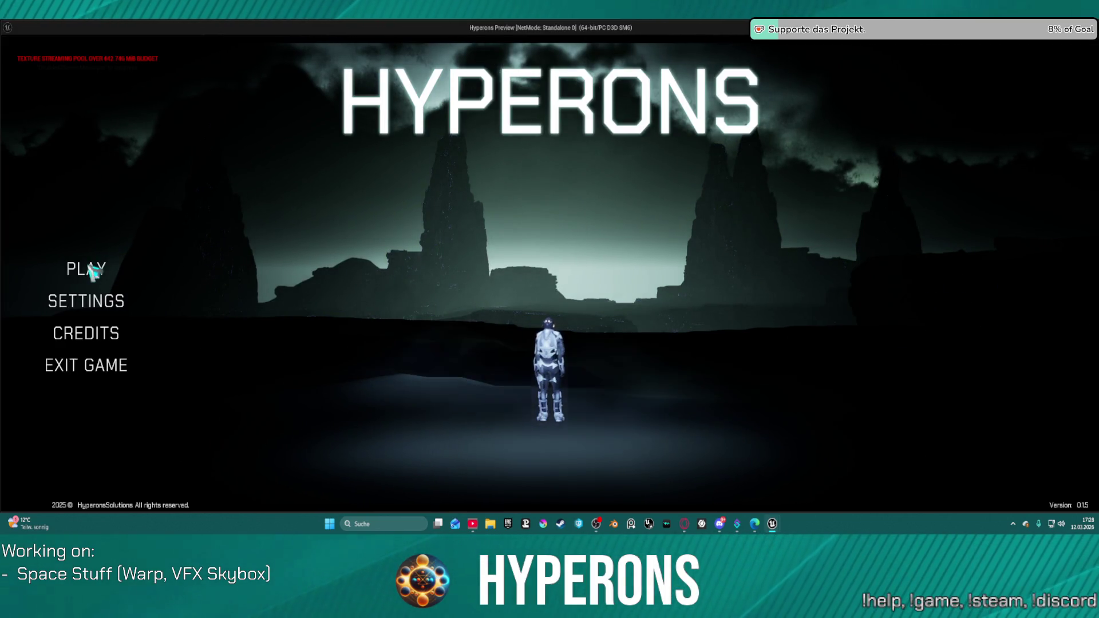
Step: Start the standalone game with the existing character, fly into the gate warp, then close it
click(92, 269)
click(393, 237)
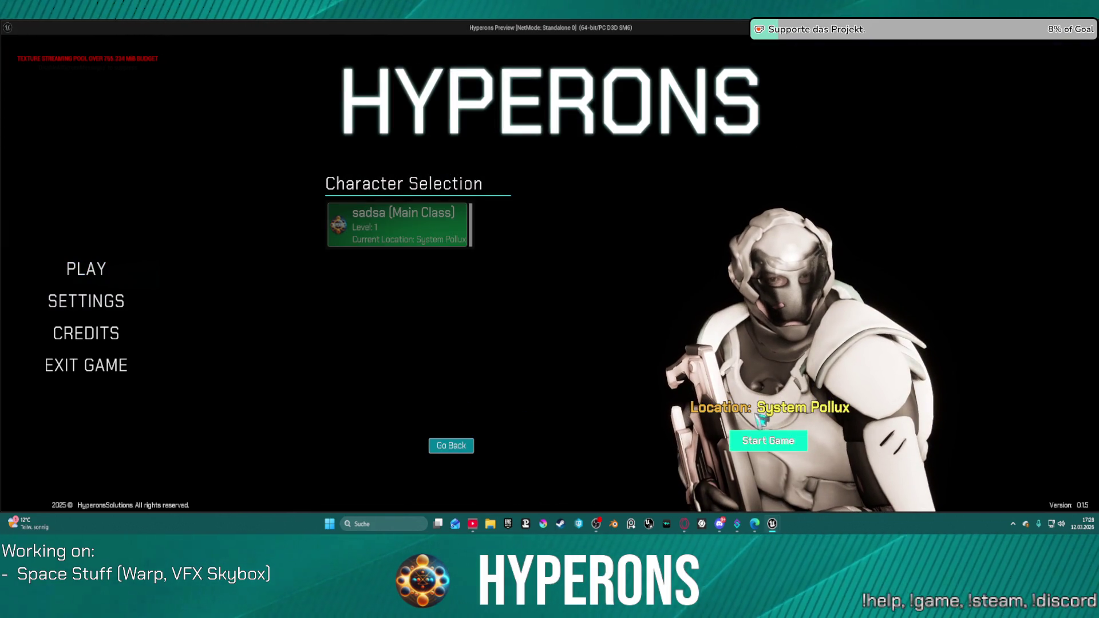
click(764, 438)
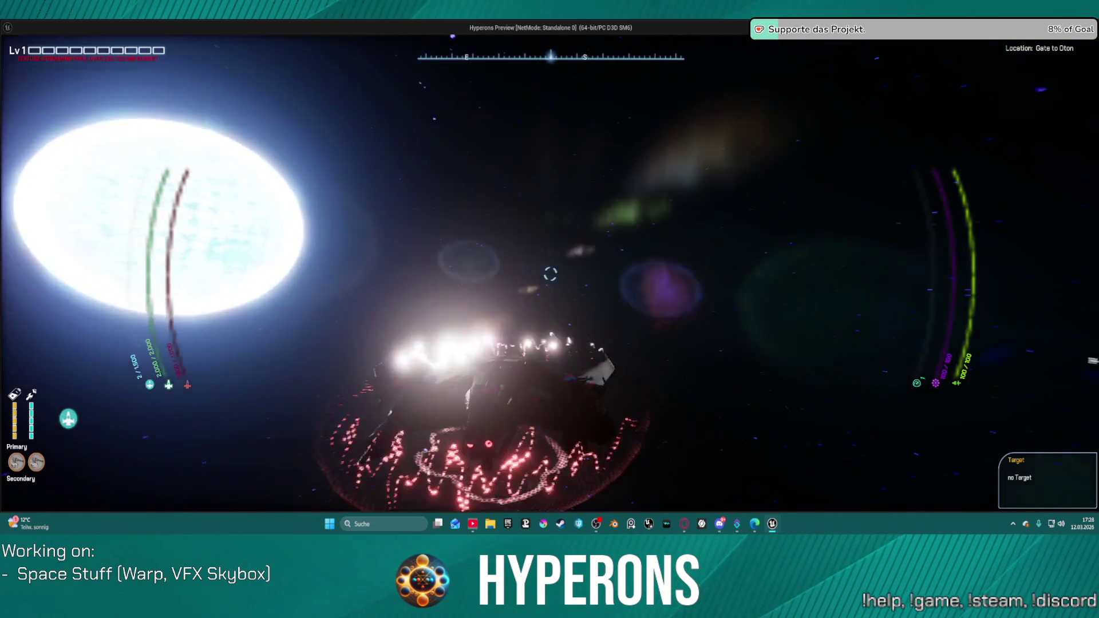
key(w)
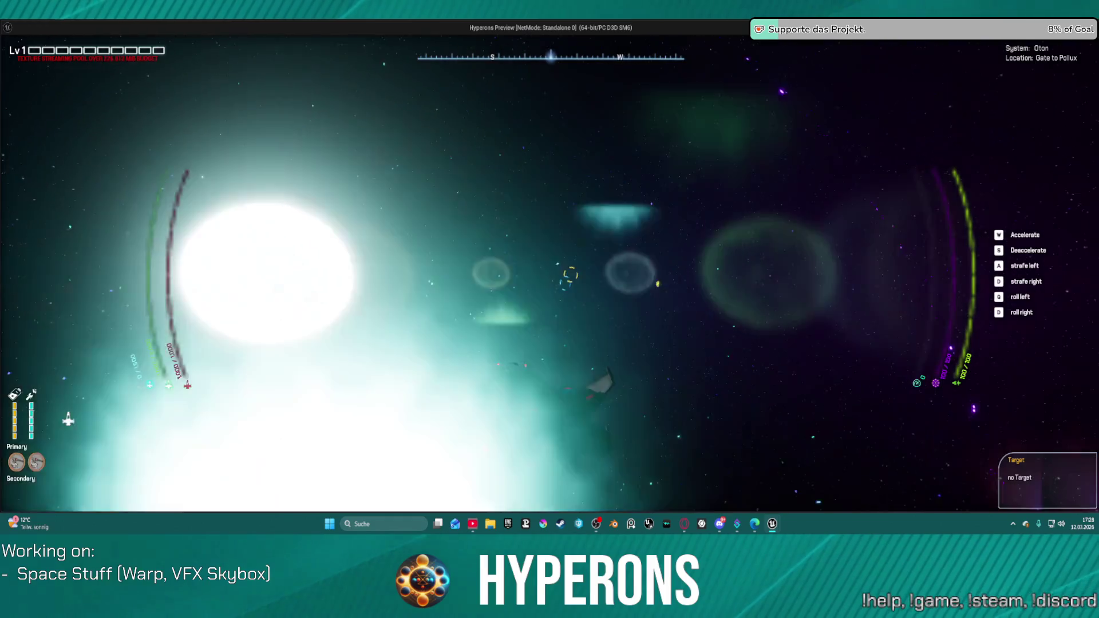
key(Escape)
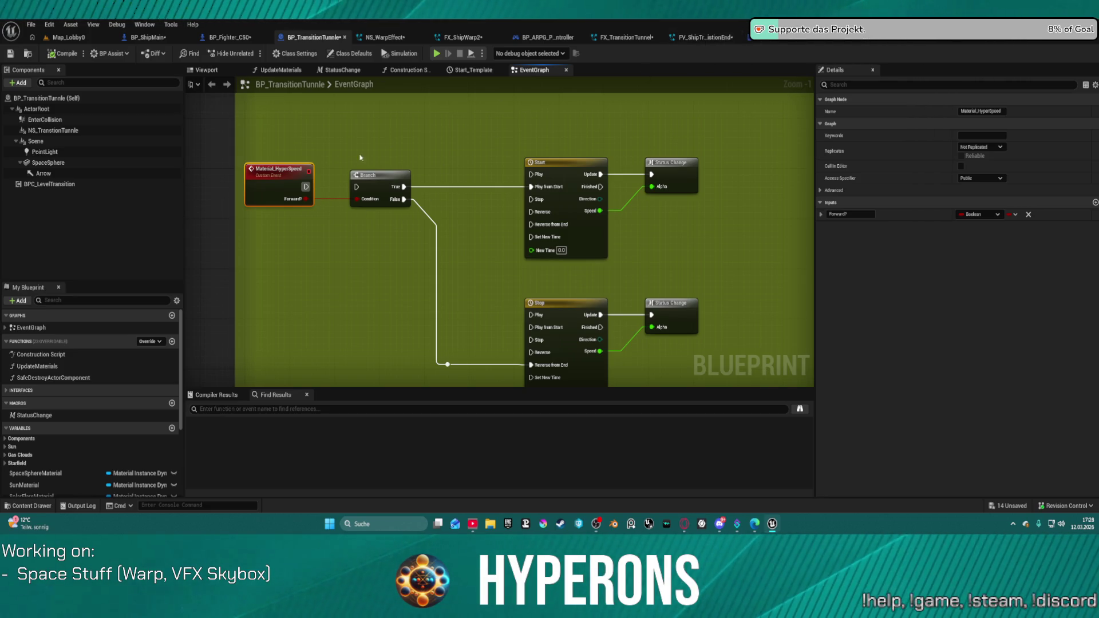
Step: Wire Material_HyperSpeed into the Branch, then open SpaceSphere's MM_HyperDrive01 material
drag(353, 187, 305, 189)
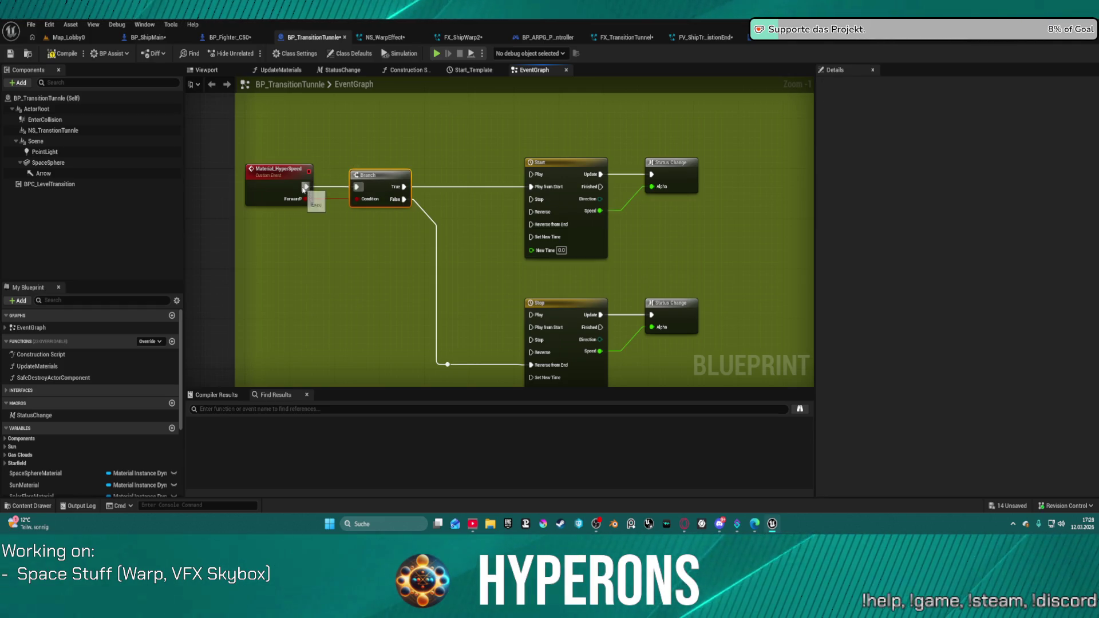
click(48, 162)
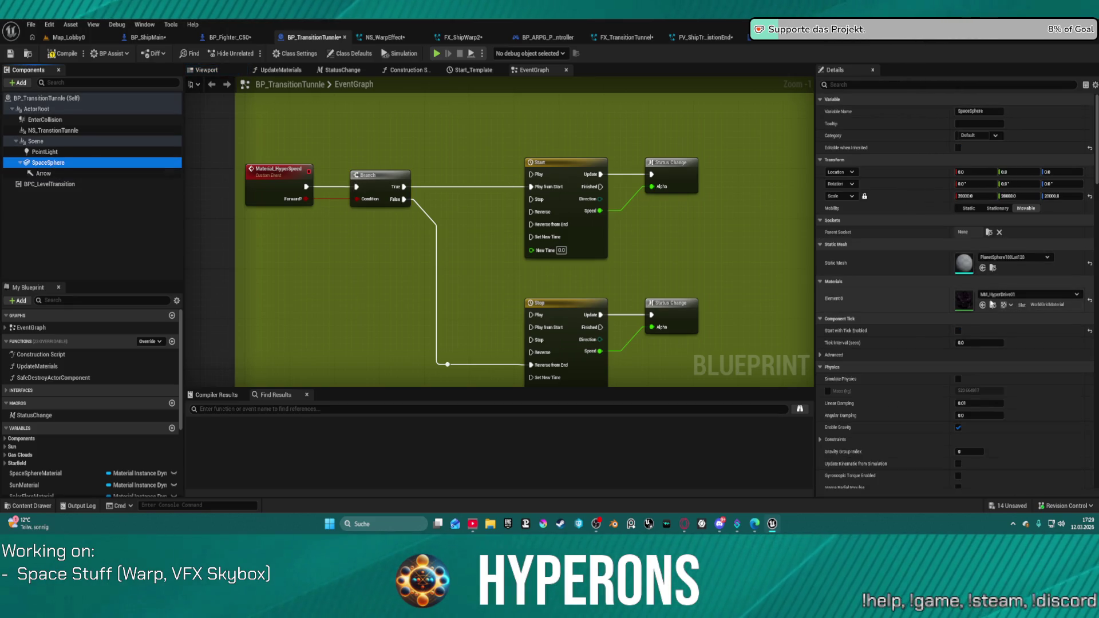
click(993, 305)
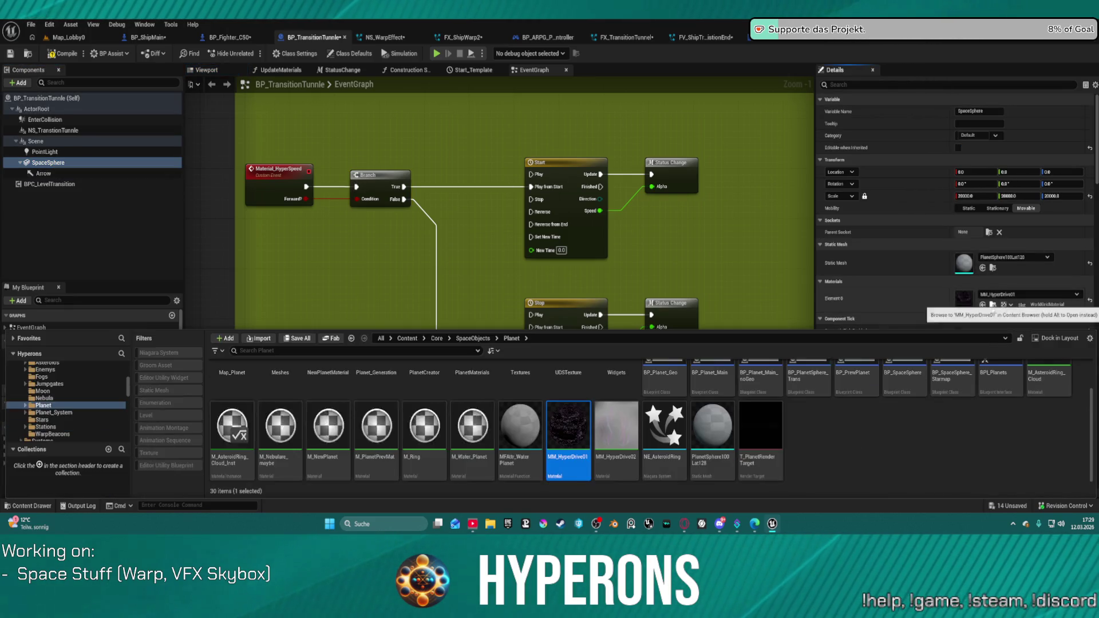
double_click(568, 419)
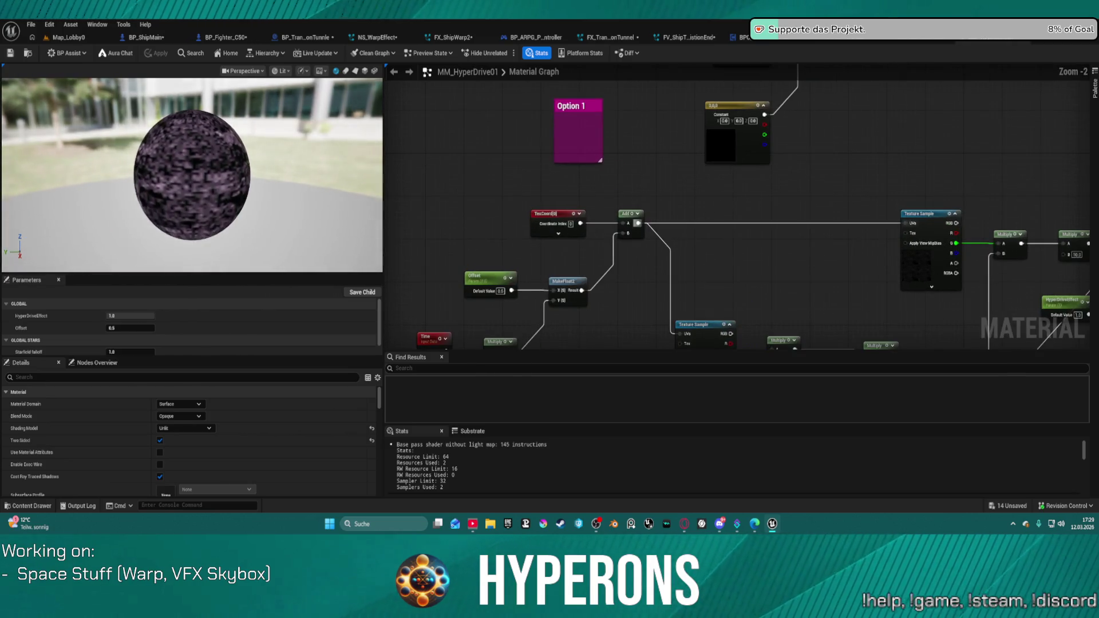
Step: Set the Offset preview parameter to 0 and orbit the preview sphere
scroll(571, 234, up, 3)
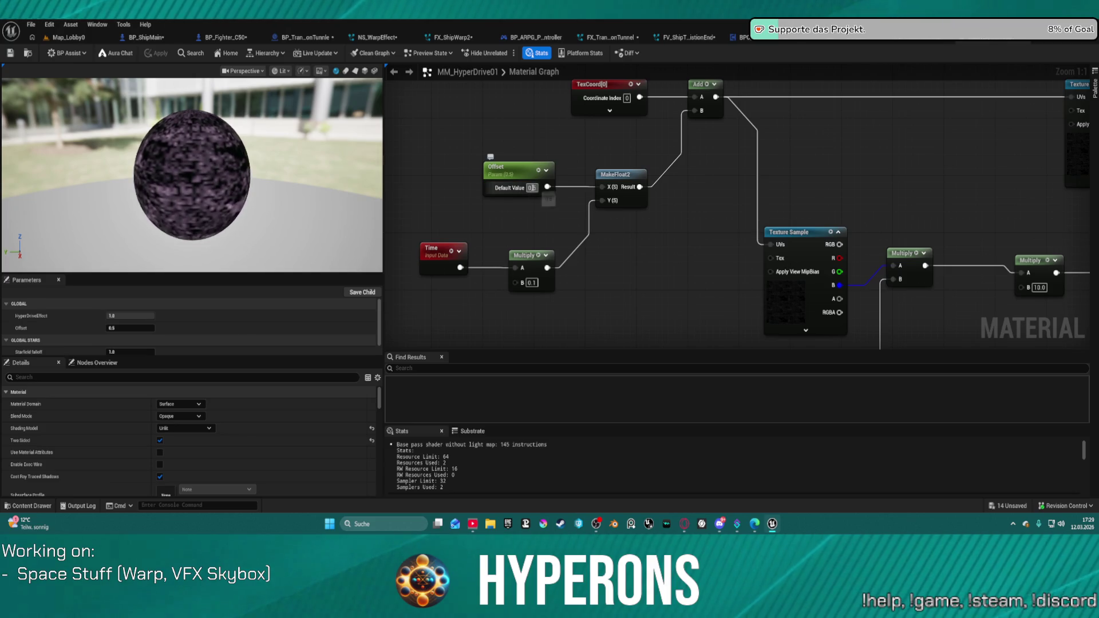
click(532, 188)
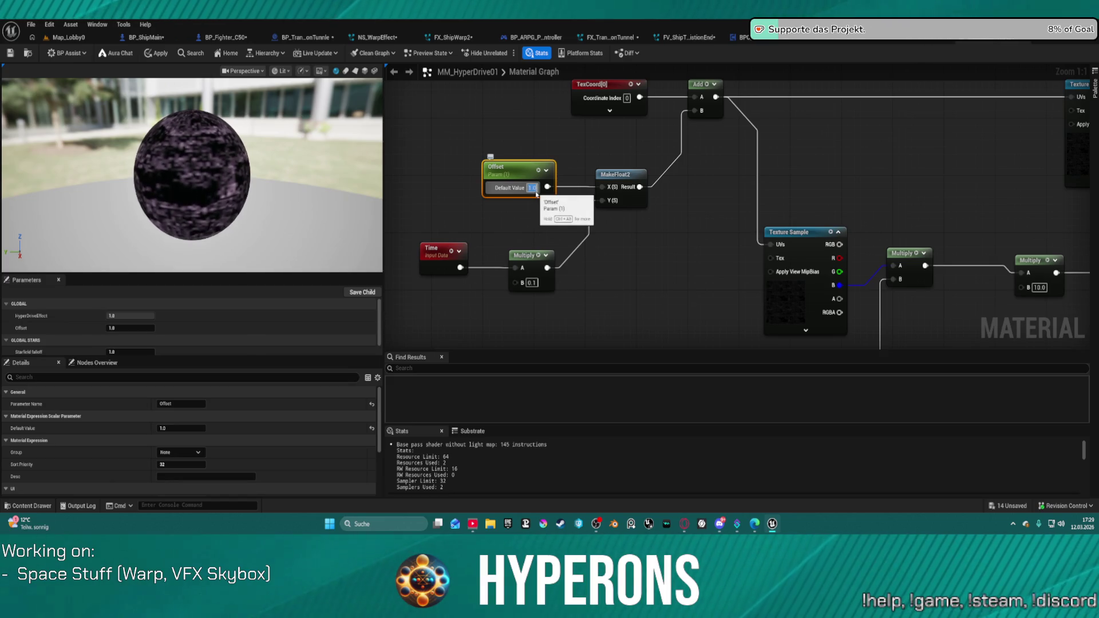
text(0)
key(Return)
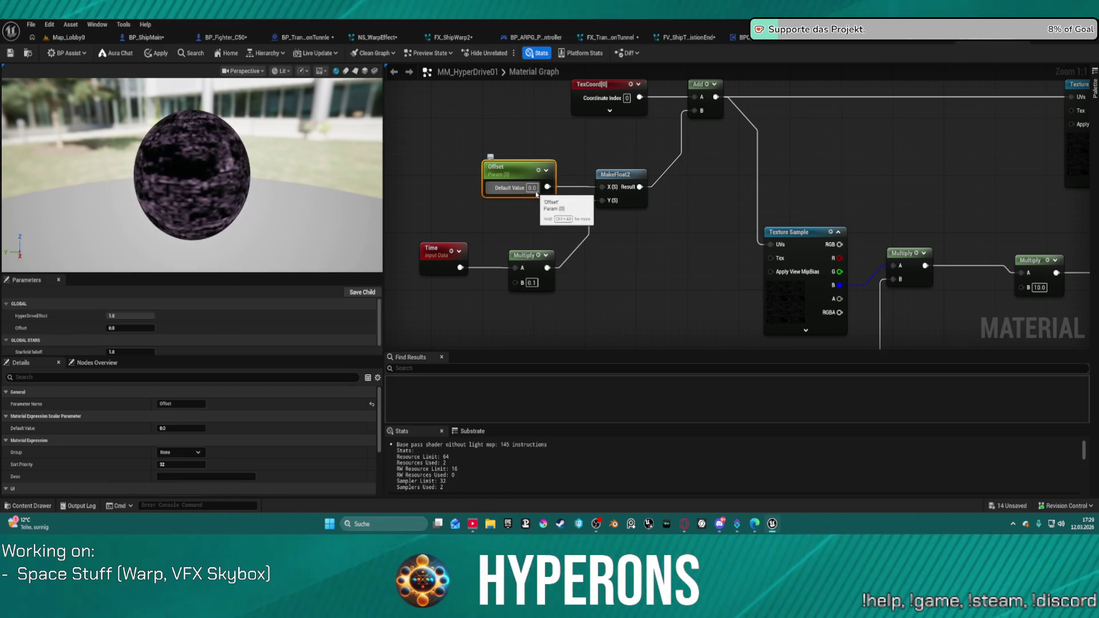
mouse_move(257, 171)
mouse_down()
mouse_move(217, 189)
mouse_move(200, 212)
mouse_up()
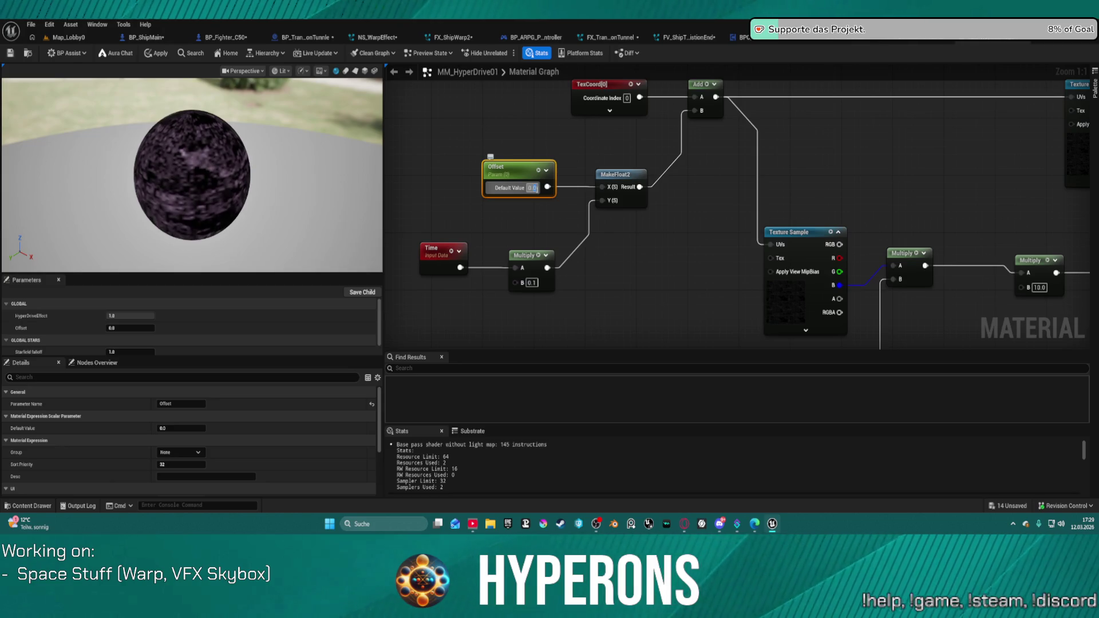
click(772, 226)
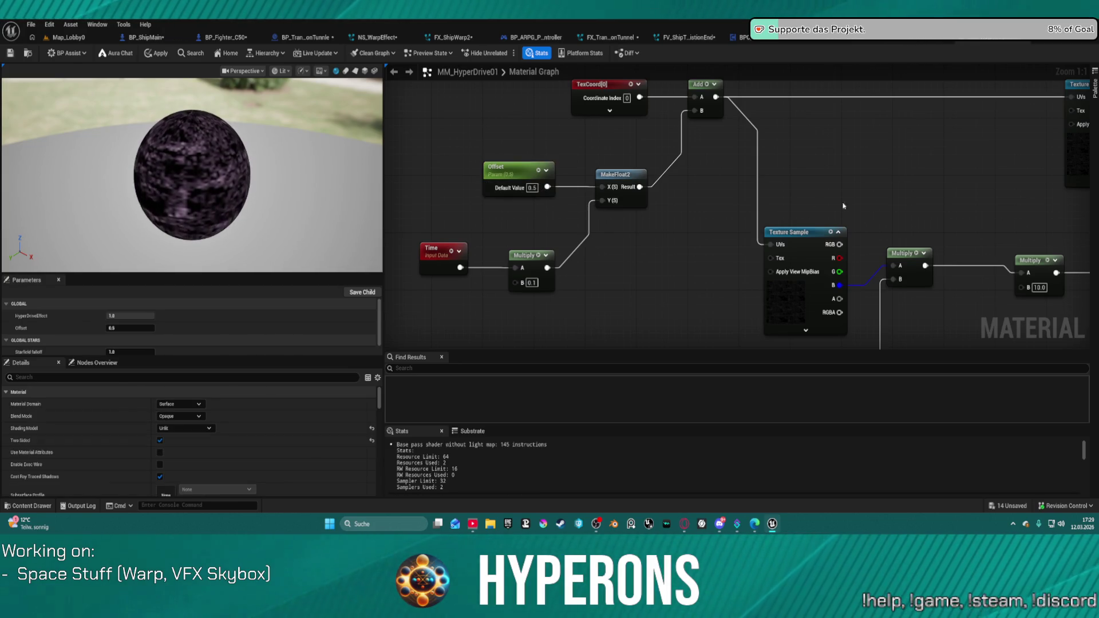
Step: Inspect the Option 1 comment and Constant3Vector node, then fit the whole network in view
scroll(773, 220, down, 1)
mouse_move(772, 213)
mouse_down()
mouse_move(648, 174)
mouse_move(645, 98)
mouse_move(569, 147)
mouse_move(610, 134)
mouse_move(524, 344)
mouse_move(507, 348)
mouse_up()
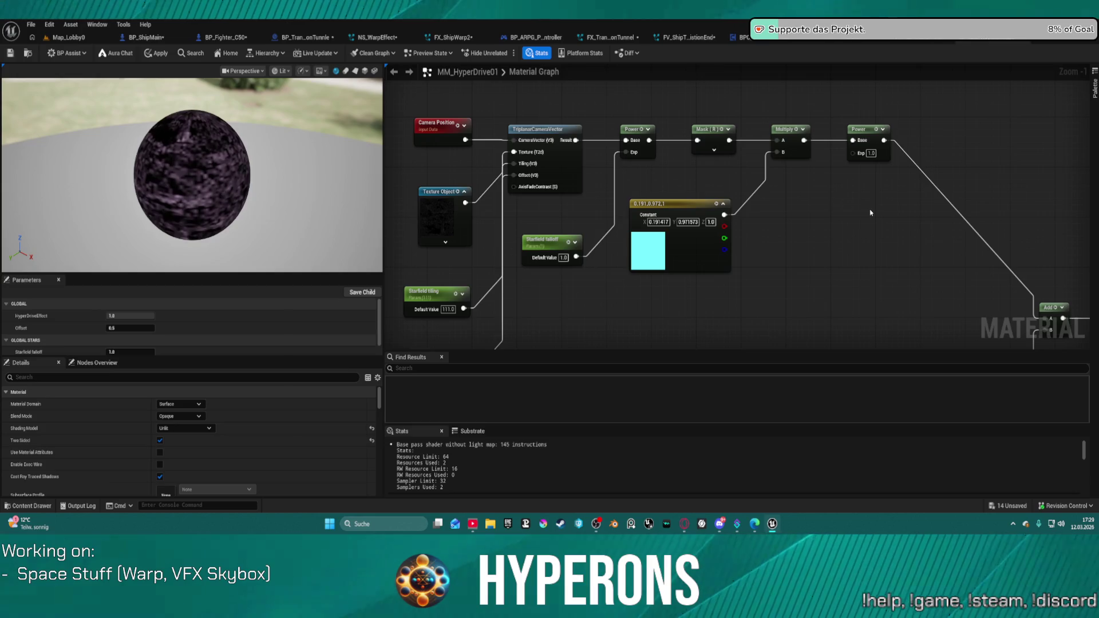
mouse_move(870, 212)
mouse_down()
mouse_move(773, 101)
mouse_move(903, 218)
mouse_move(939, 193)
mouse_move(948, 167)
mouse_move(834, 286)
mouse_move(915, 307)
mouse_move(1071, 143)
mouse_move(1038, 200)
mouse_up()
click(675, 148)
scroll(651, 212, down, 5)
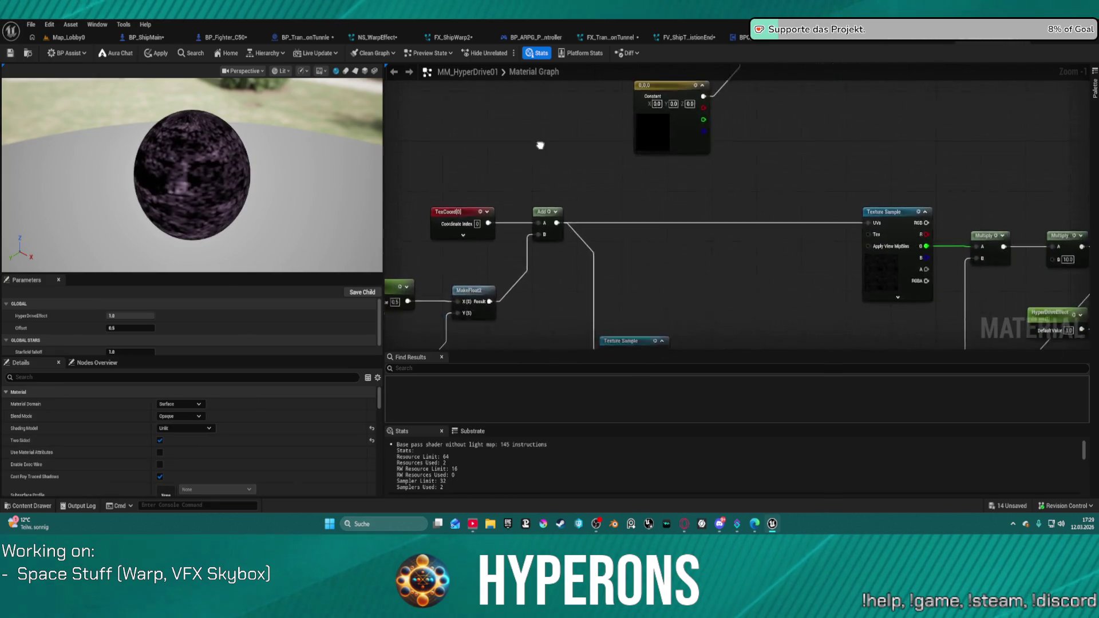
click(629, 221)
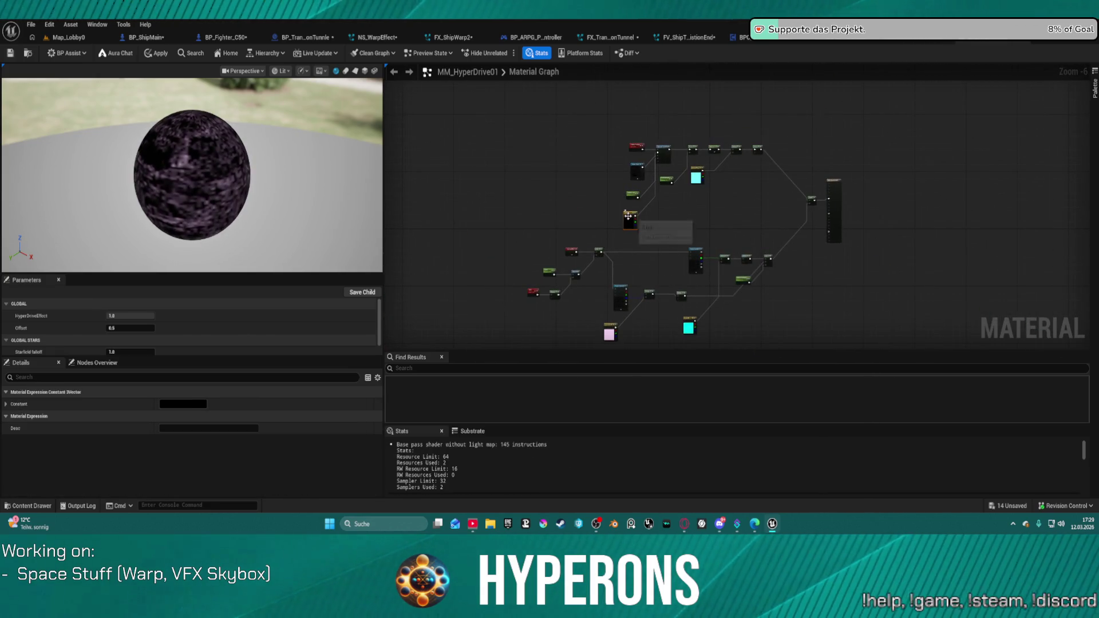
key(Home)
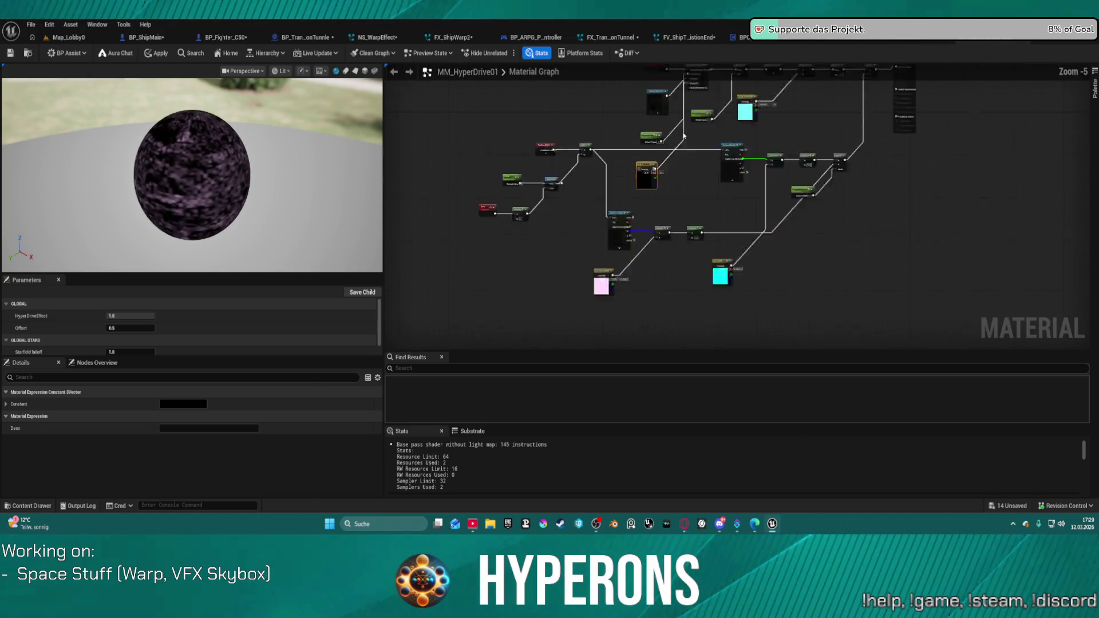
Step: Move the upper node group and material output node higher, then preview the material on a cylinder
drag(614, 182, 643, 241)
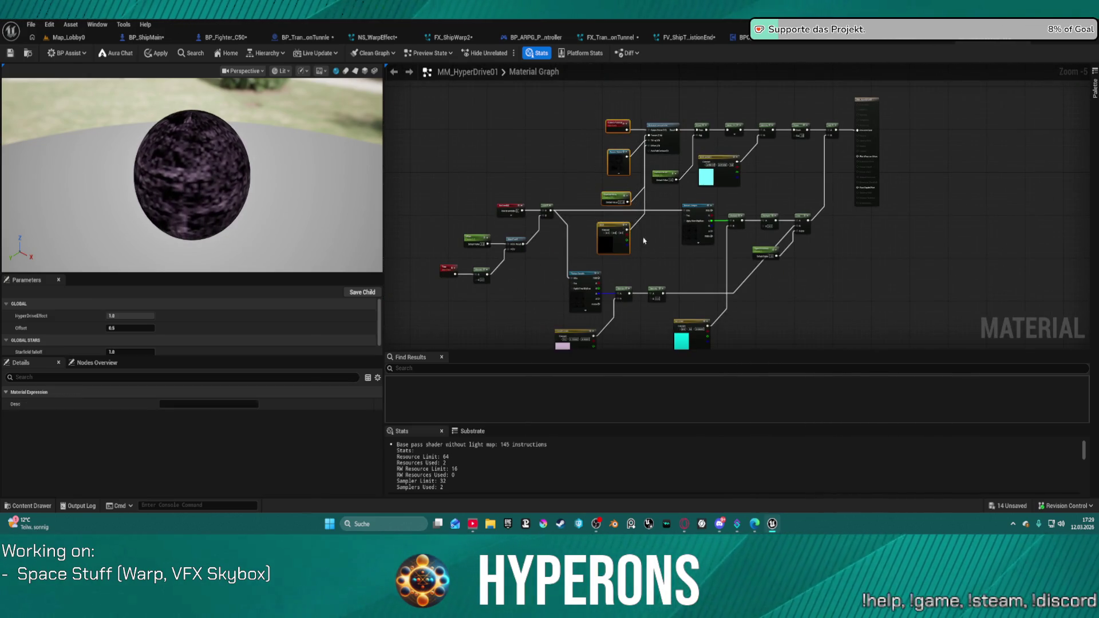
mouse_move(844, 178)
mouse_down()
mouse_move(698, 143)
mouse_move(655, 109)
mouse_move(646, 67)
mouse_up()
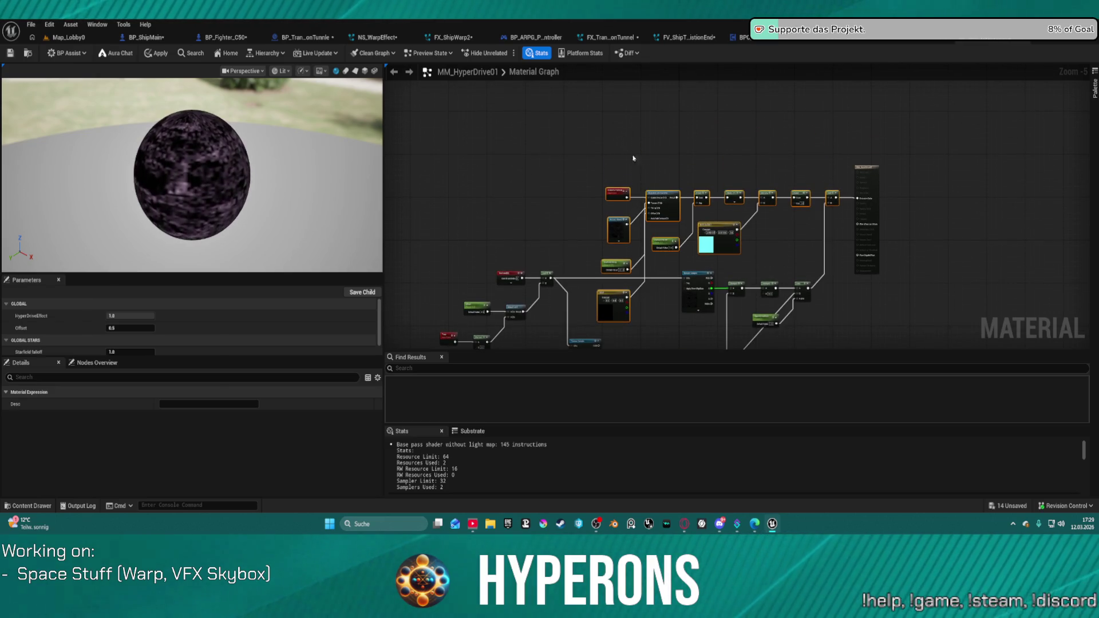
mouse_move(665, 194)
mouse_down()
mouse_move(635, 123)
mouse_move(659, 120)
mouse_up()
drag(871, 174, 879, 102)
scroll(803, 197, up, 3)
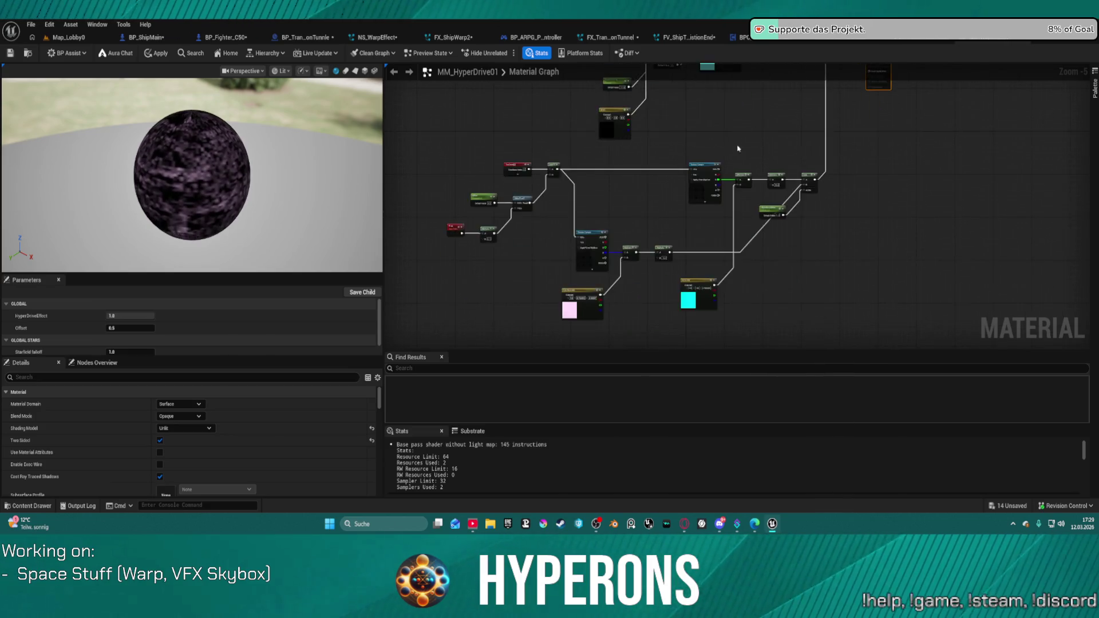
drag(745, 155, 753, 141)
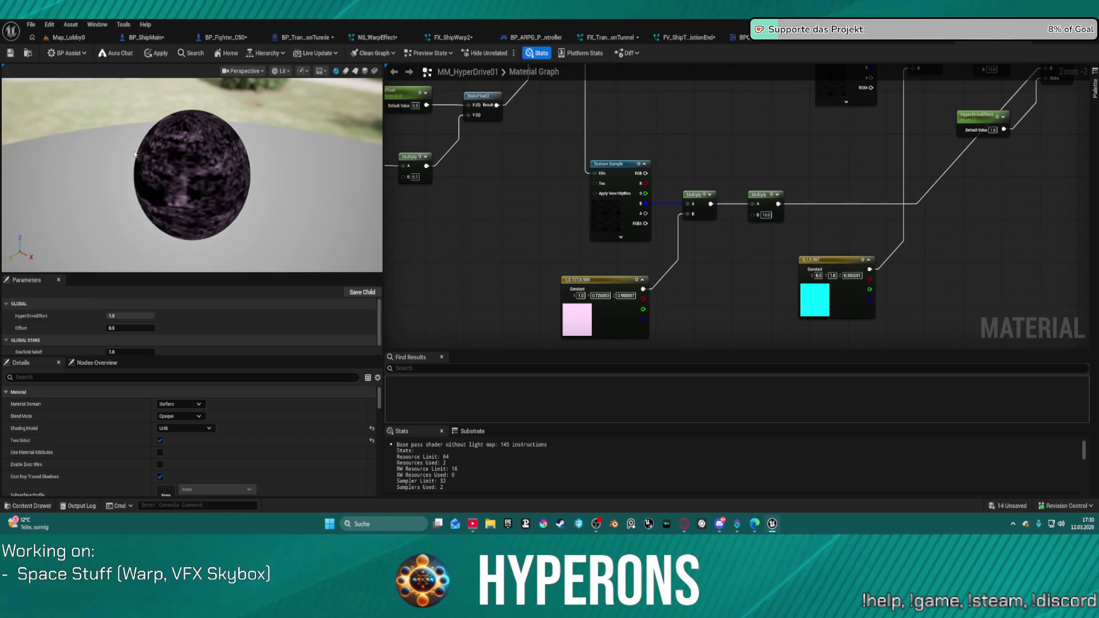
click(337, 72)
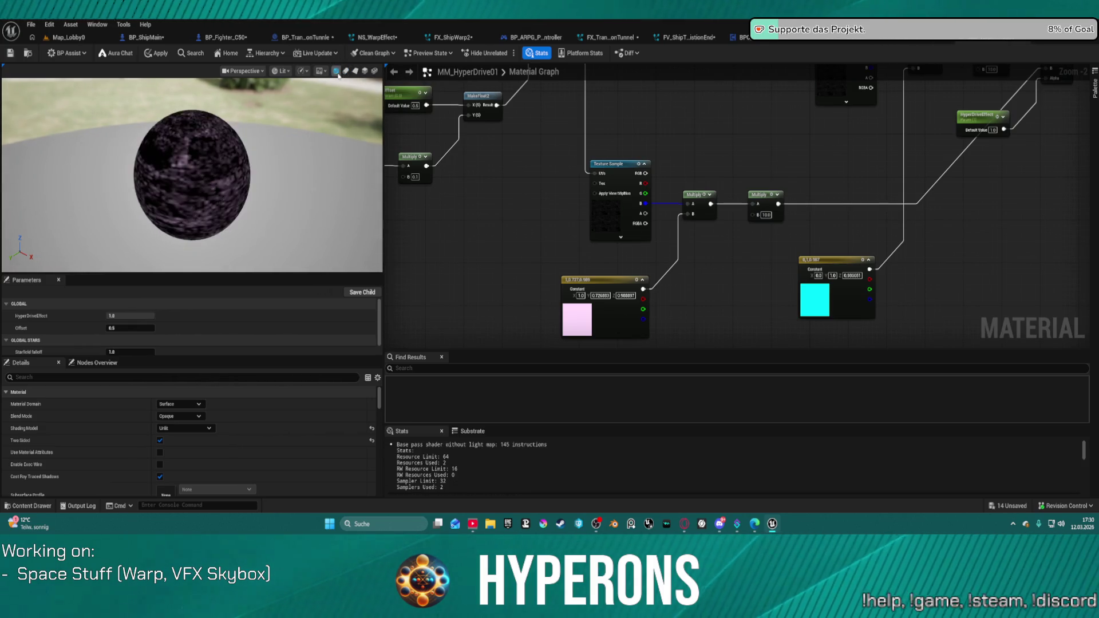
Step: Open the Starfield texture from the Texture Sample node and review its mip generation and compression settings
click(608, 222)
key(ctrl+b)
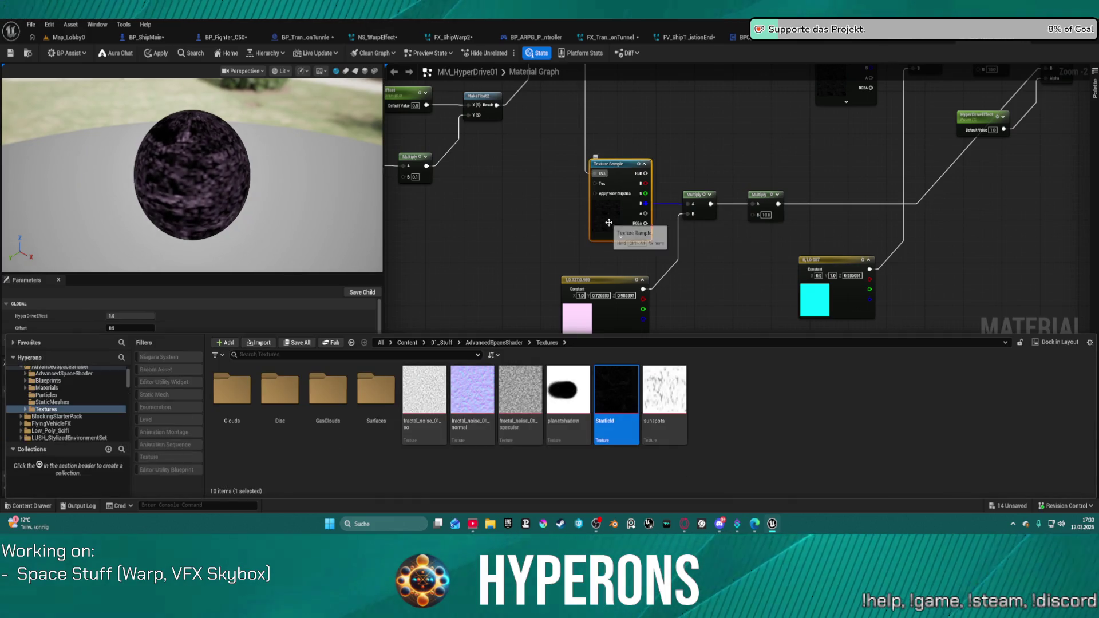
double_click(633, 395)
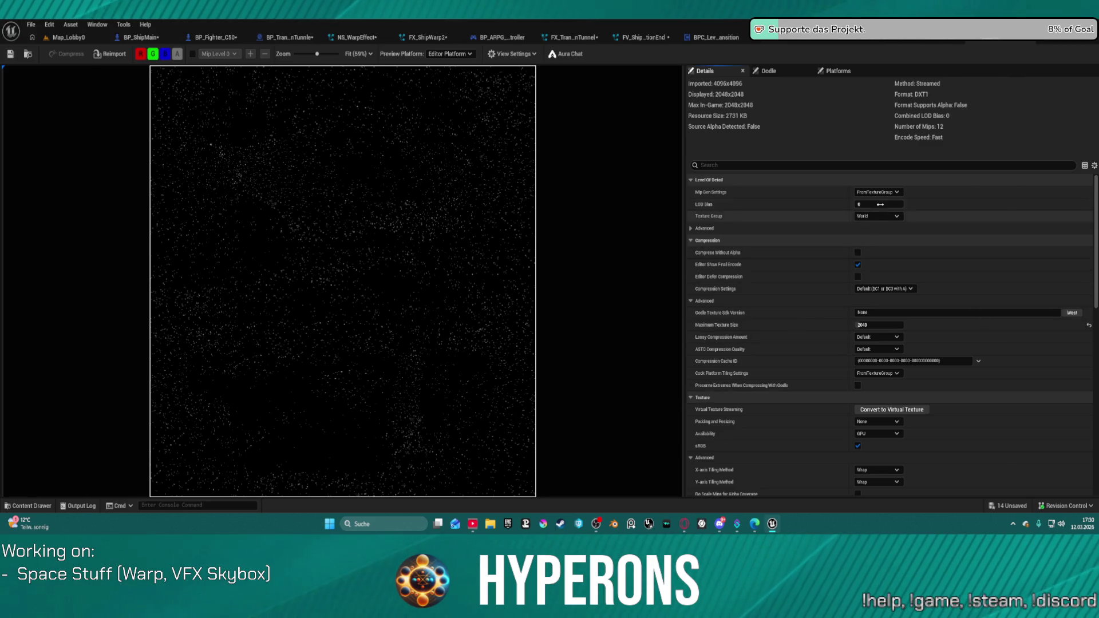
click(883, 192)
click(885, 192)
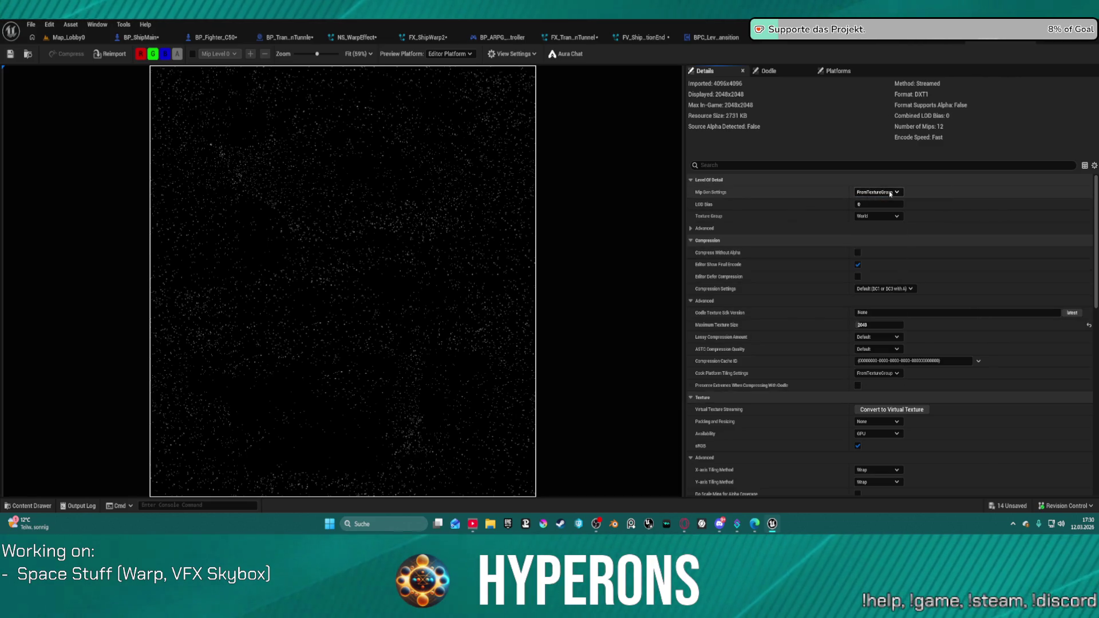
click(904, 289)
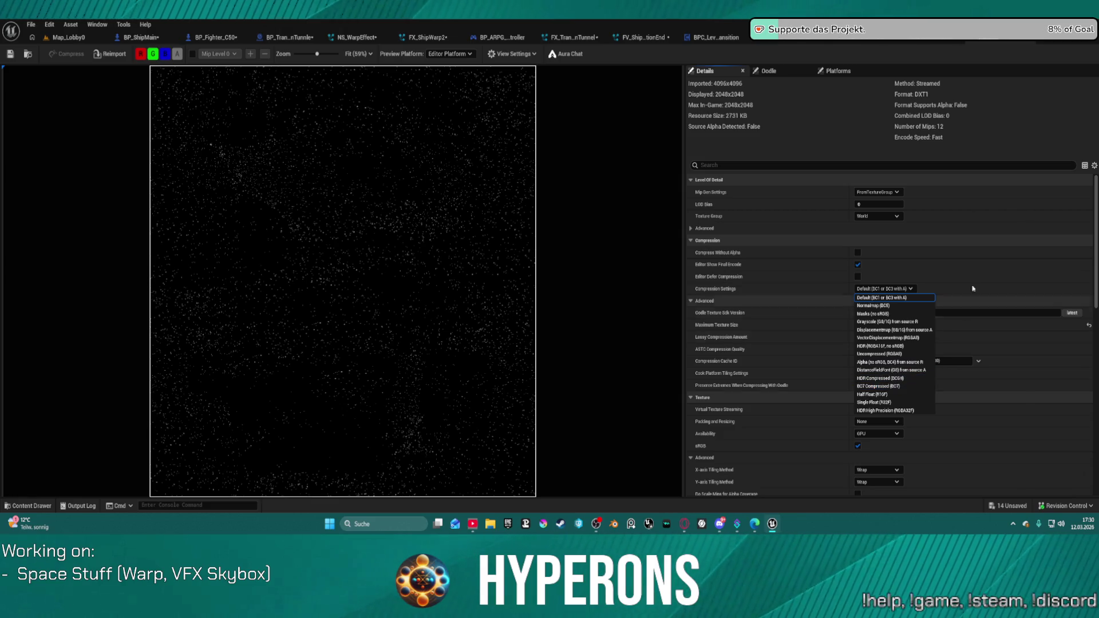
click(907, 277)
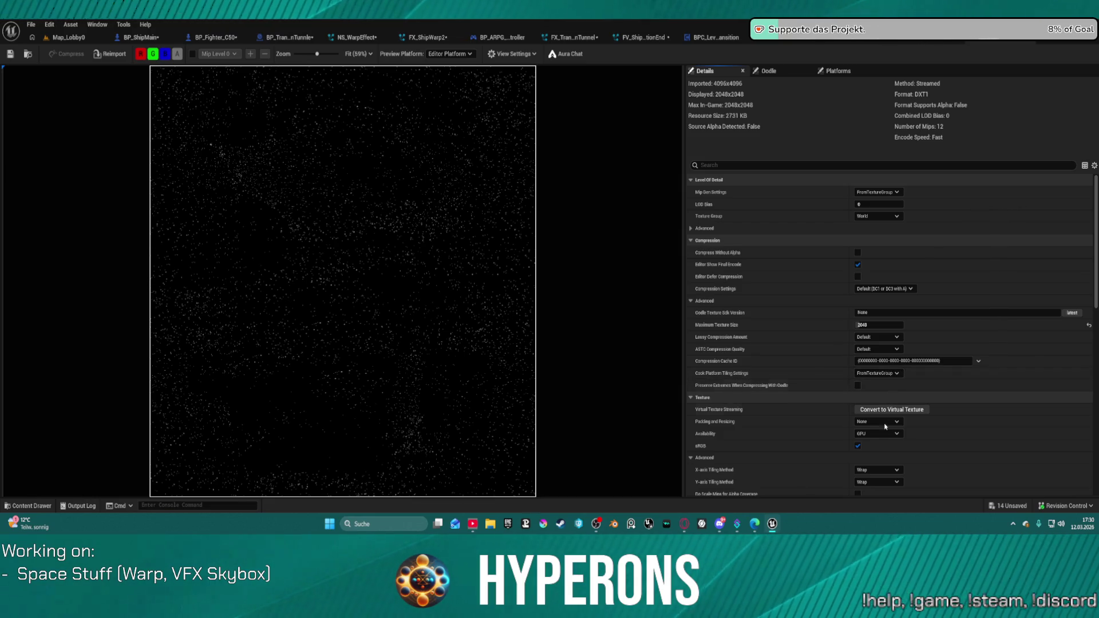
Step: Set Starfield's Mip Load Options to Only First Mip, then check out and save it
scroll(885, 426, down, 5)
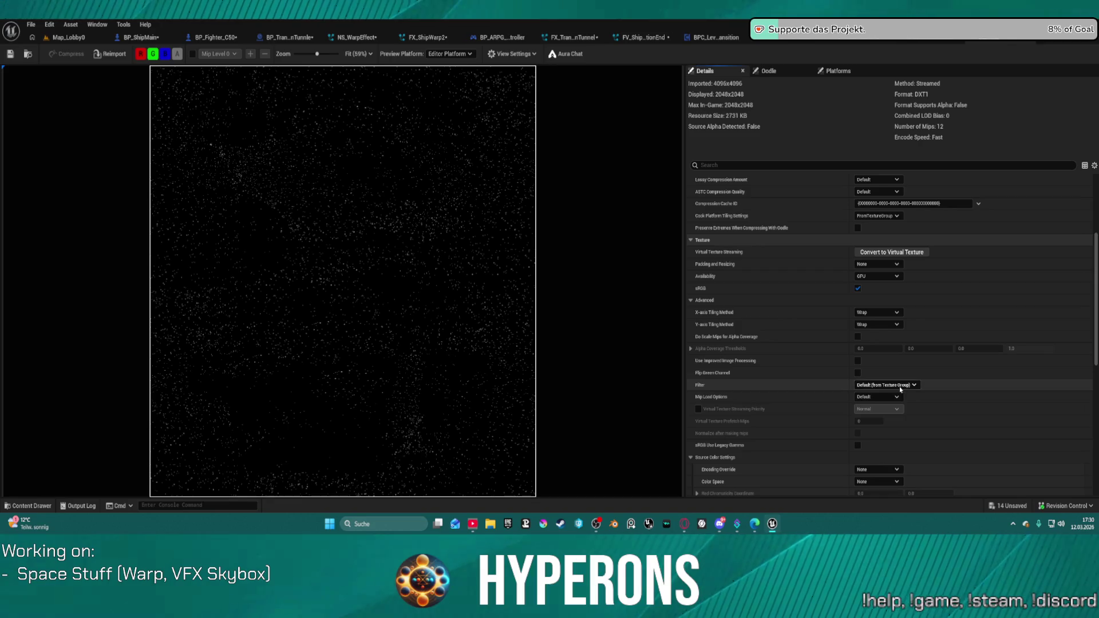
scroll(907, 398, down, 4)
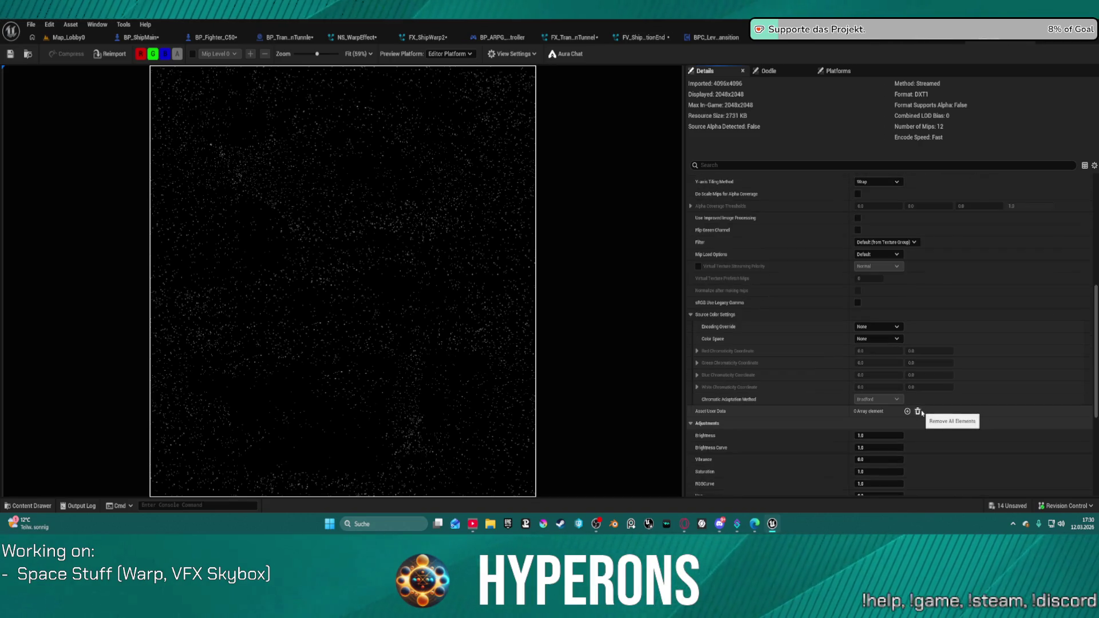
click(878, 254)
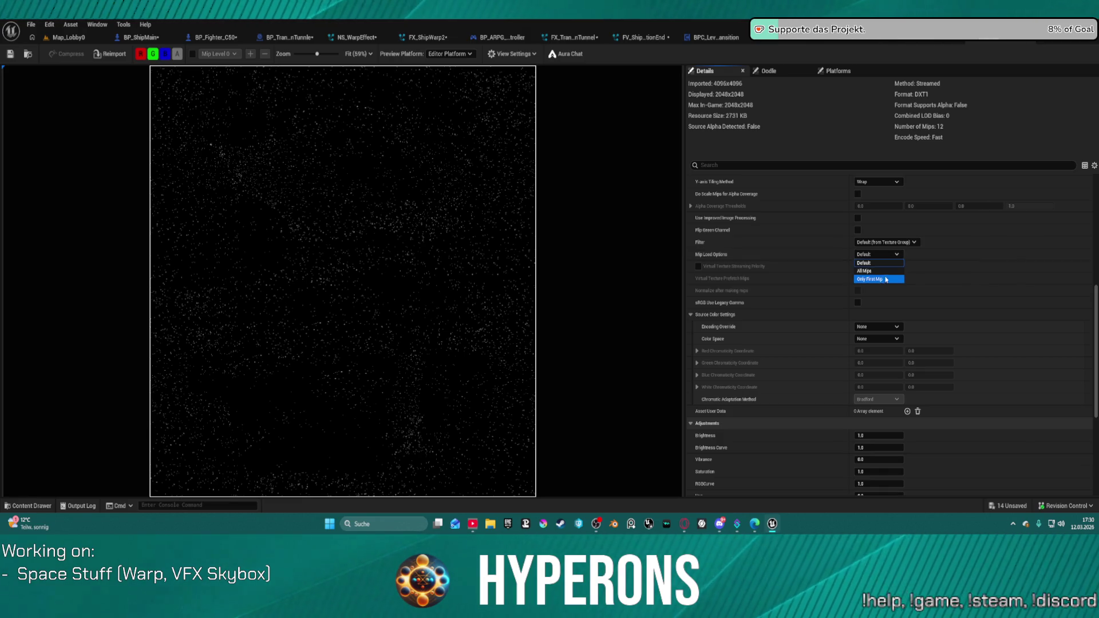
click(887, 280)
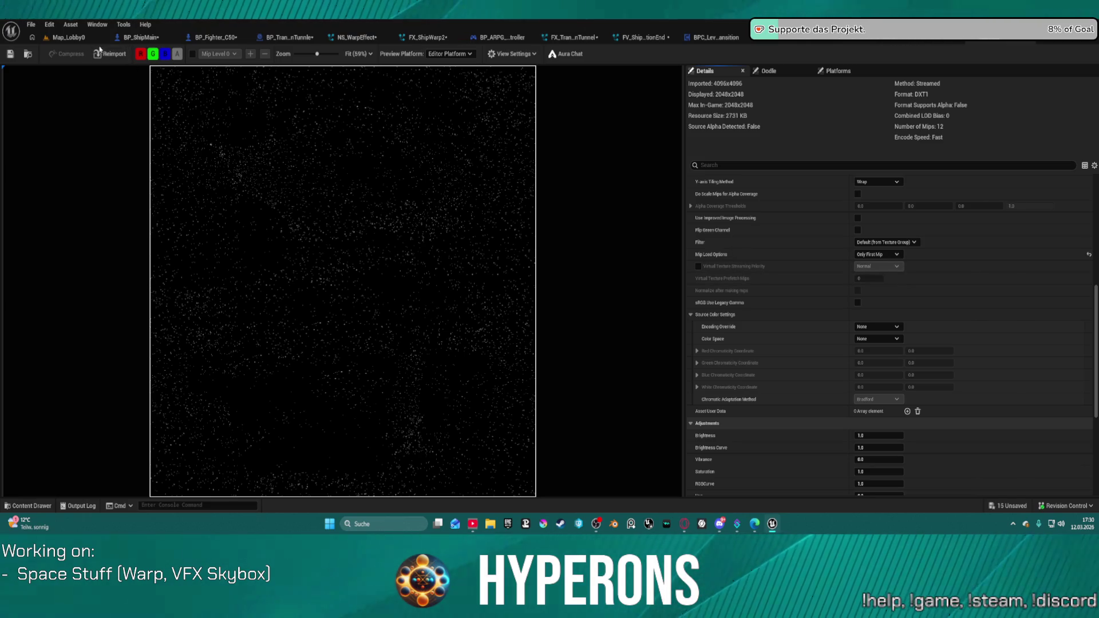
click(11, 54)
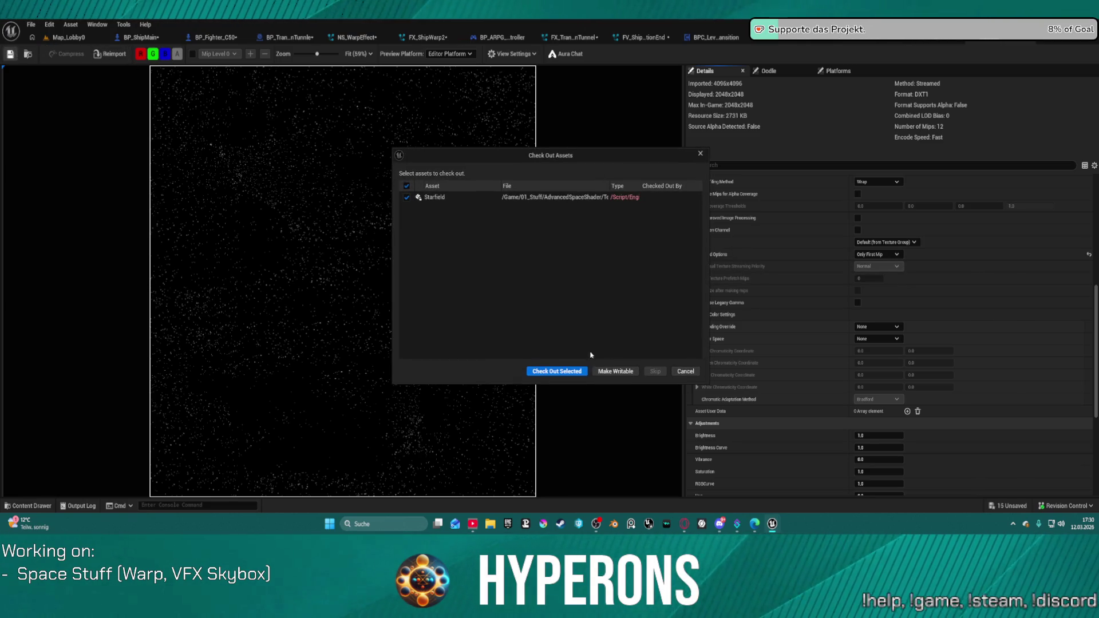
click(571, 371)
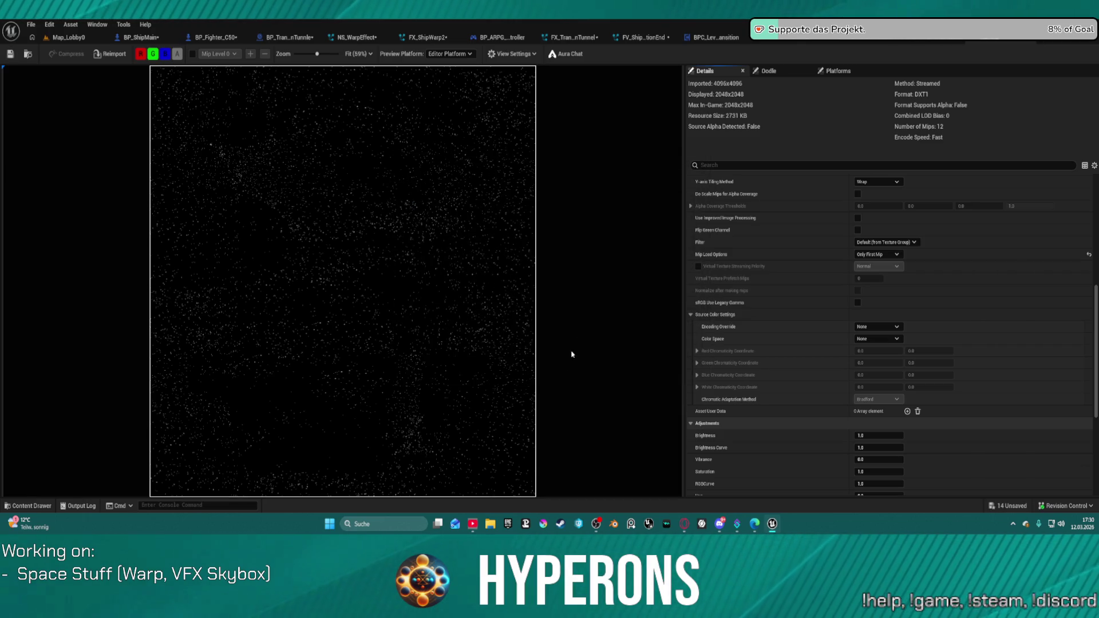
click(910, 38)
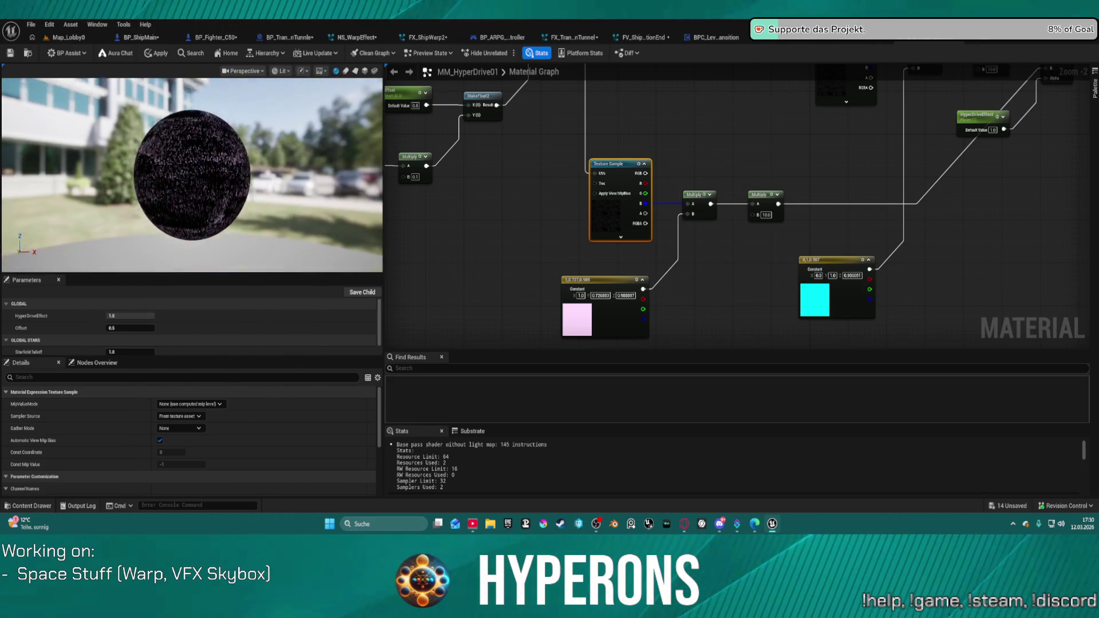
click(345, 71)
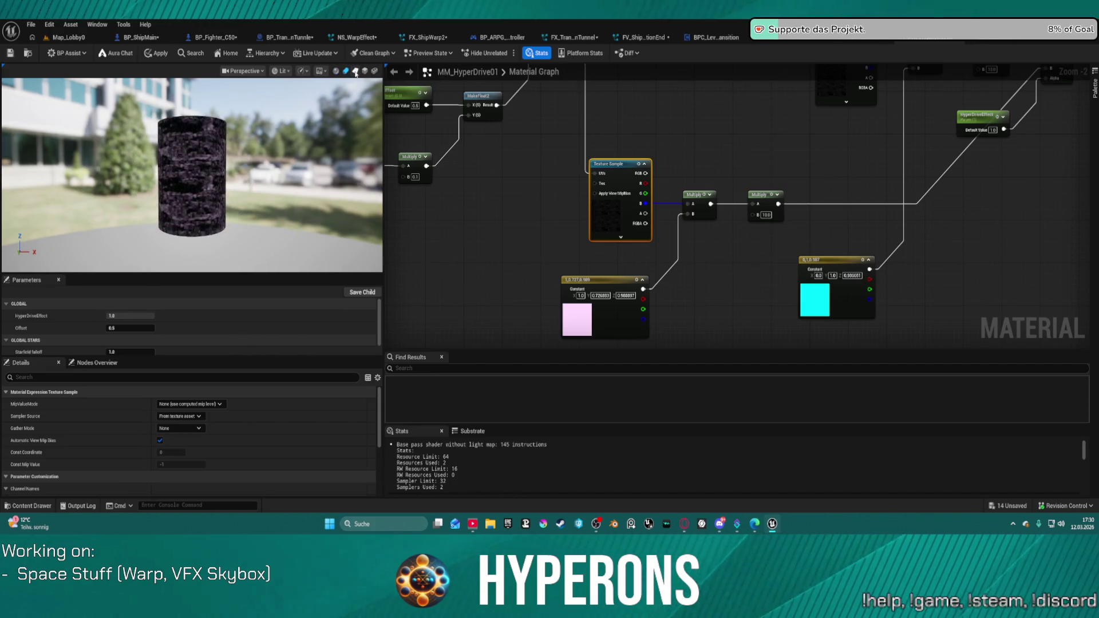
click(355, 71)
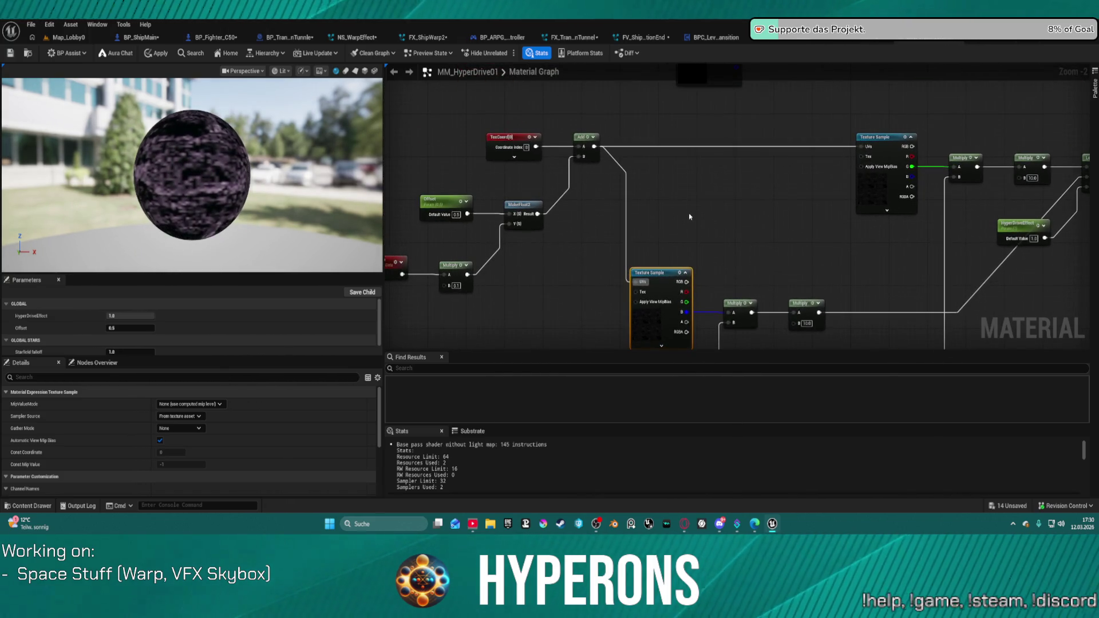
Step: Leave TexCoord's Un Mirror U off, move the node up-left, and raise HyperDriveEffect to 1.0
click(514, 157)
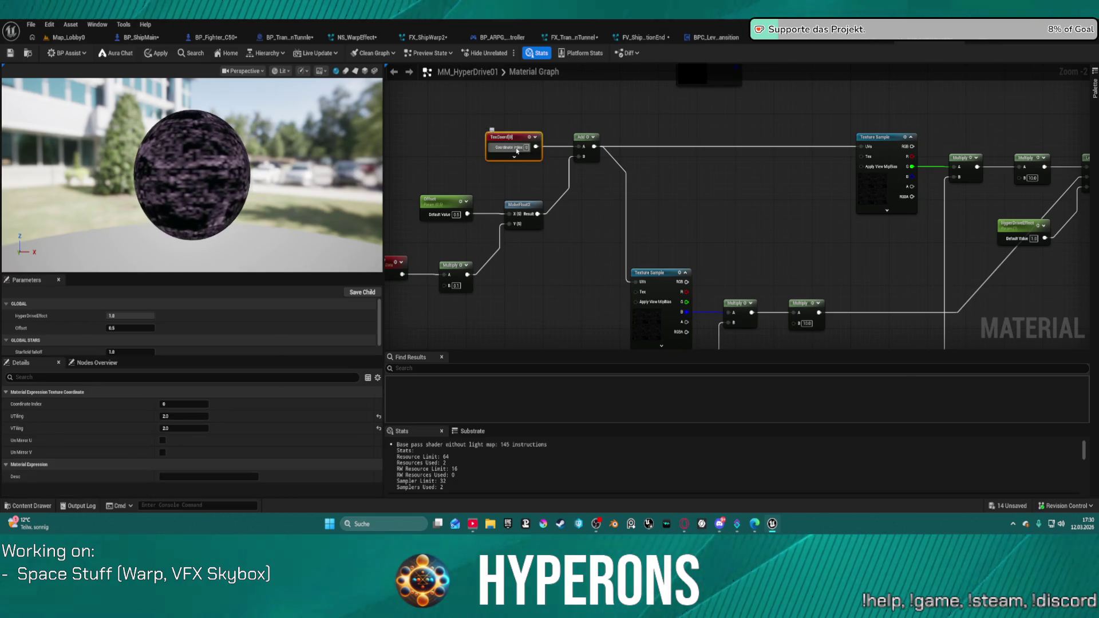
click(506, 147)
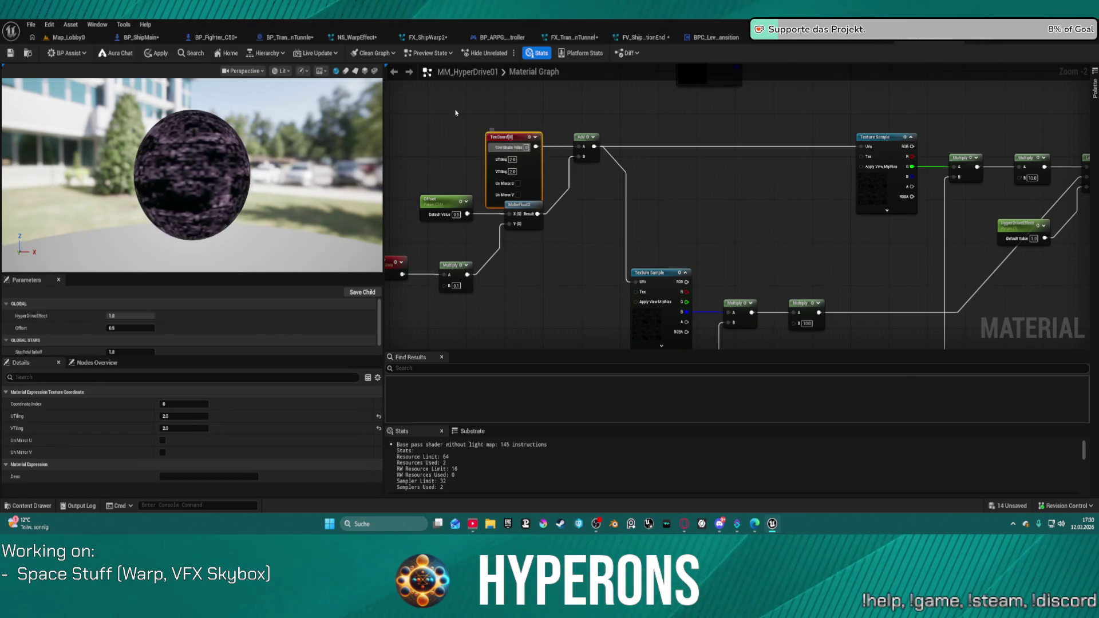
click(518, 183)
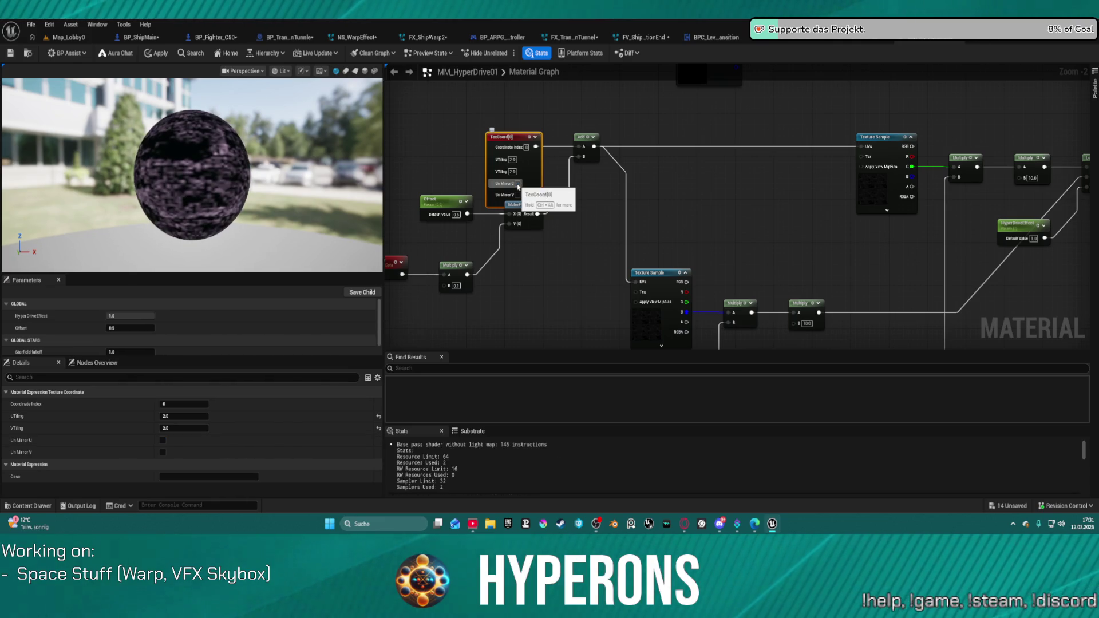
click(518, 183)
drag(495, 141, 442, 90)
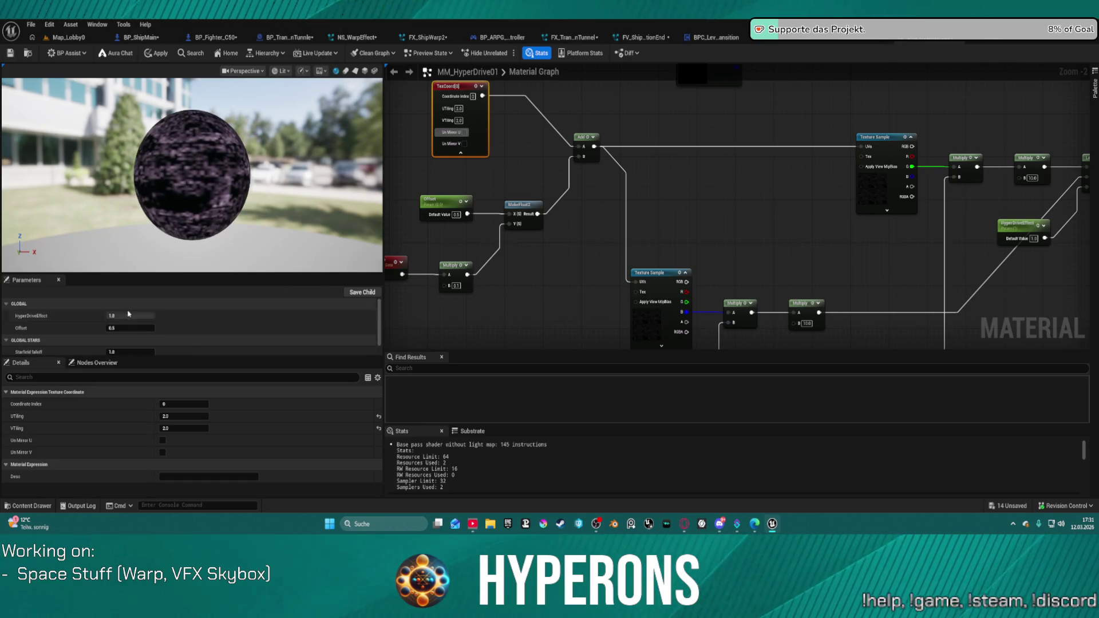
drag(145, 316, 128, 319)
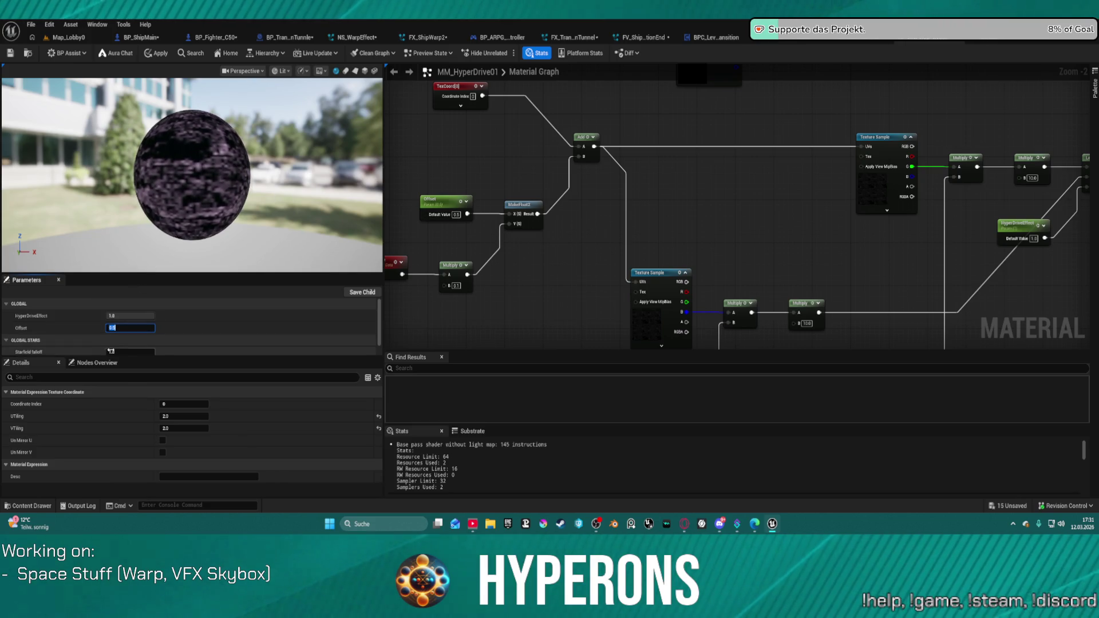
mouse_move(527, 237)
mouse_down()
mouse_move(566, 208)
mouse_move(405, 90)
mouse_move(562, 82)
mouse_move(379, 89)
mouse_move(384, 229)
mouse_move(704, 228)
mouse_move(730, 225)
mouse_move(732, 196)
mouse_up()
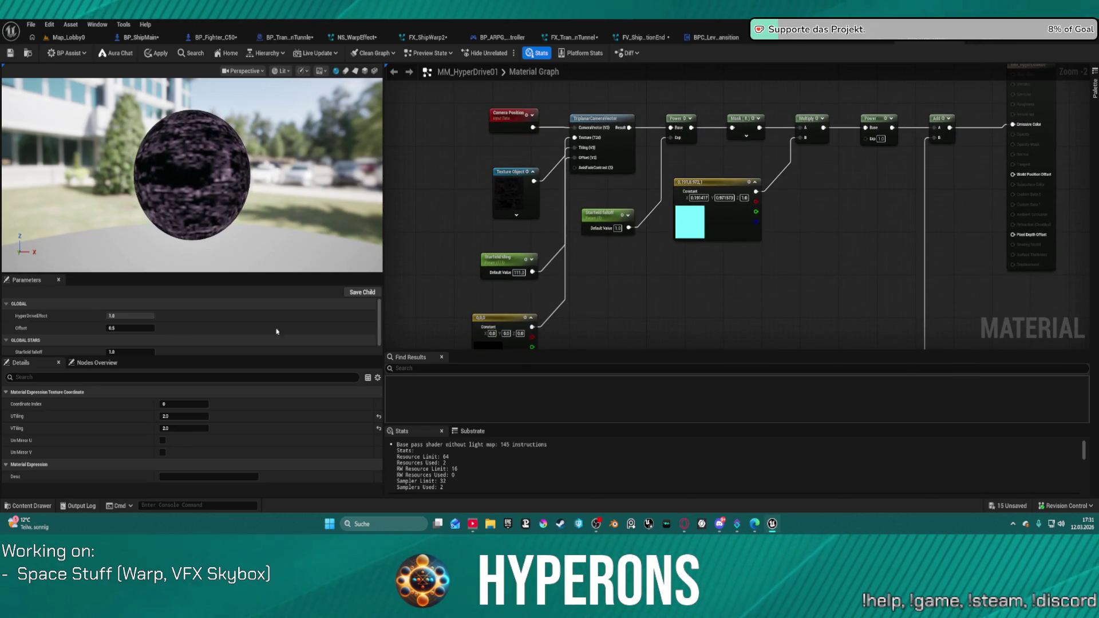
Step: Restore Starfield falloff to 1.0 and move Constant3Vector and Starfield tiling beside Texture Object
mouse_move(131, 351)
mouse_down()
mouse_move(160, 352)
mouse_move(122, 351)
mouse_up()
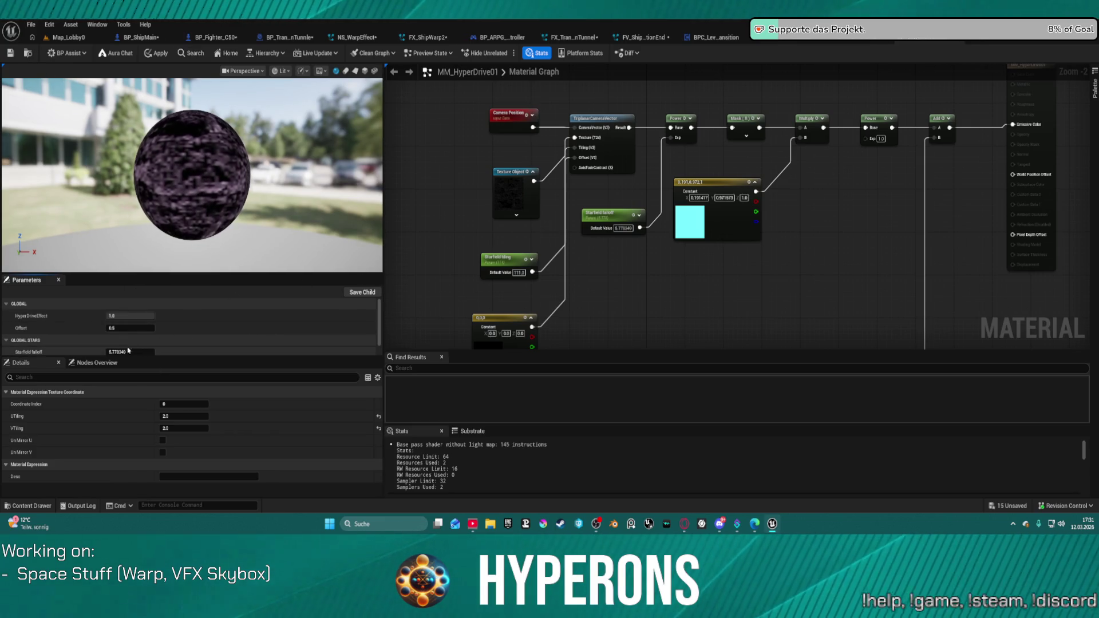
text(1)
key(Return)
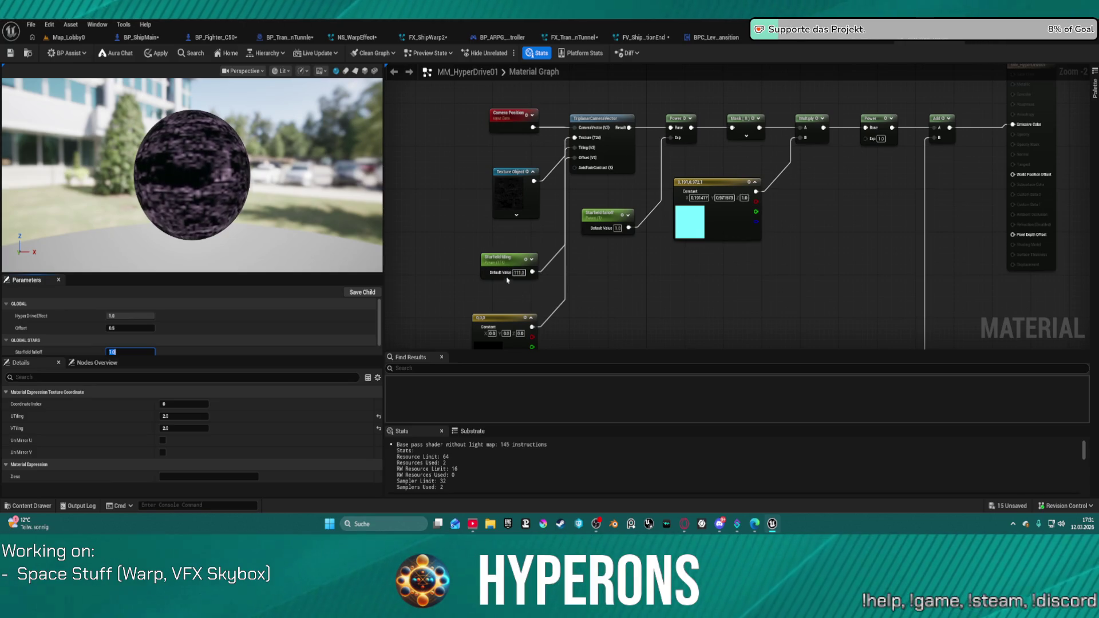
mouse_move(504, 317)
mouse_down()
mouse_move(456, 286)
mouse_move(415, 152)
mouse_move(440, 143)
mouse_move(444, 159)
mouse_up()
mouse_move(505, 262)
mouse_down()
mouse_move(408, 133)
mouse_move(416, 127)
mouse_up()
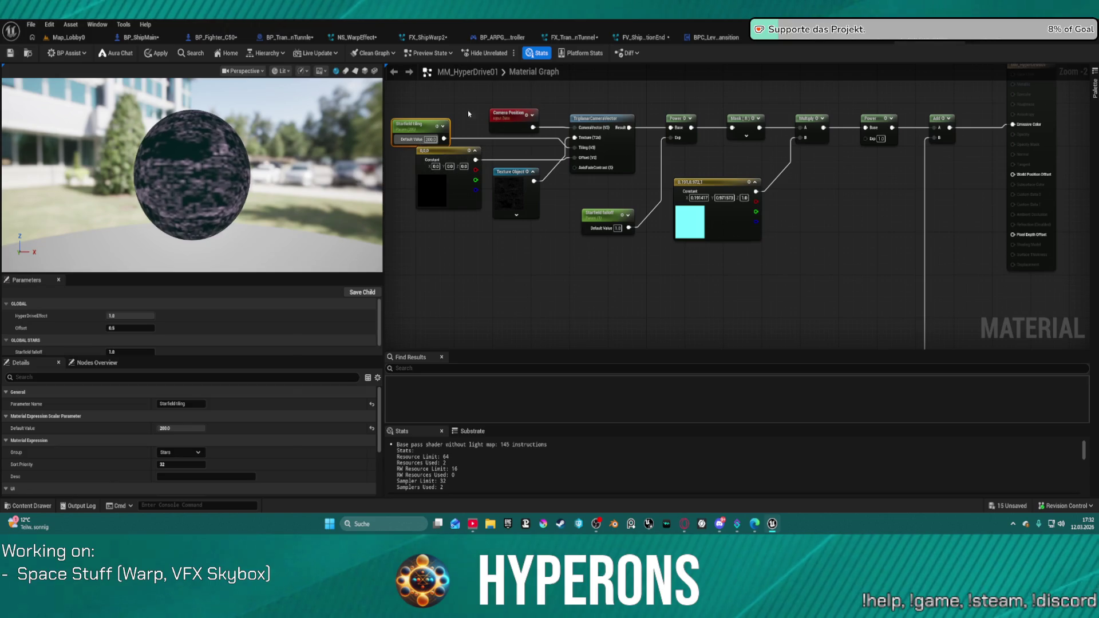
click(431, 139)
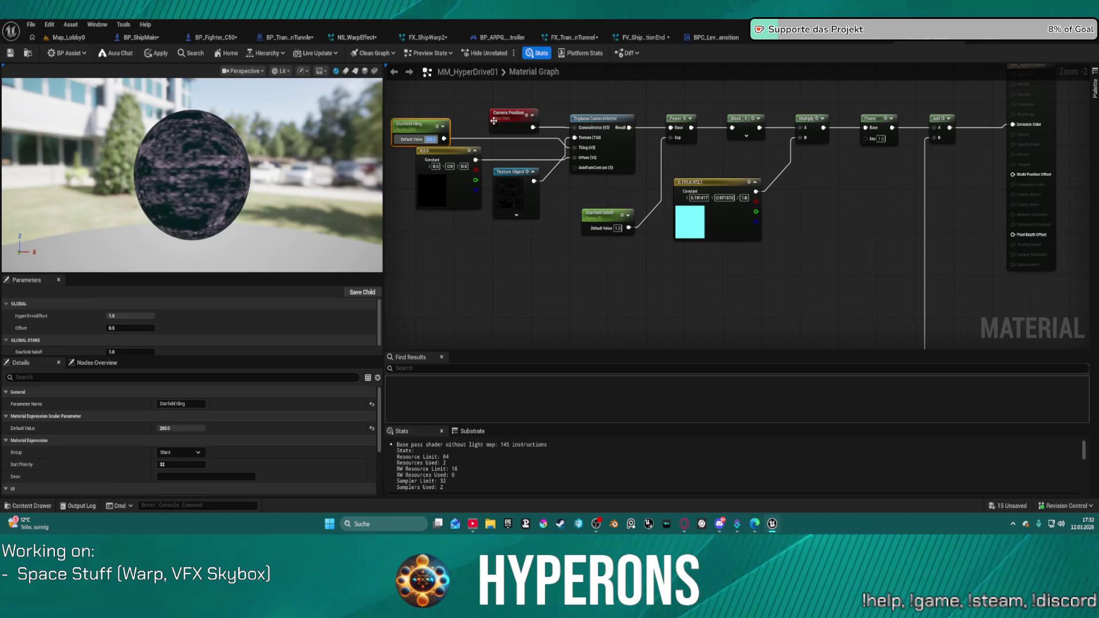
Step: Move Camera Position up-left and add a Texture Sample node above the TriplanarCameraVector chain
drag(497, 116, 459, 102)
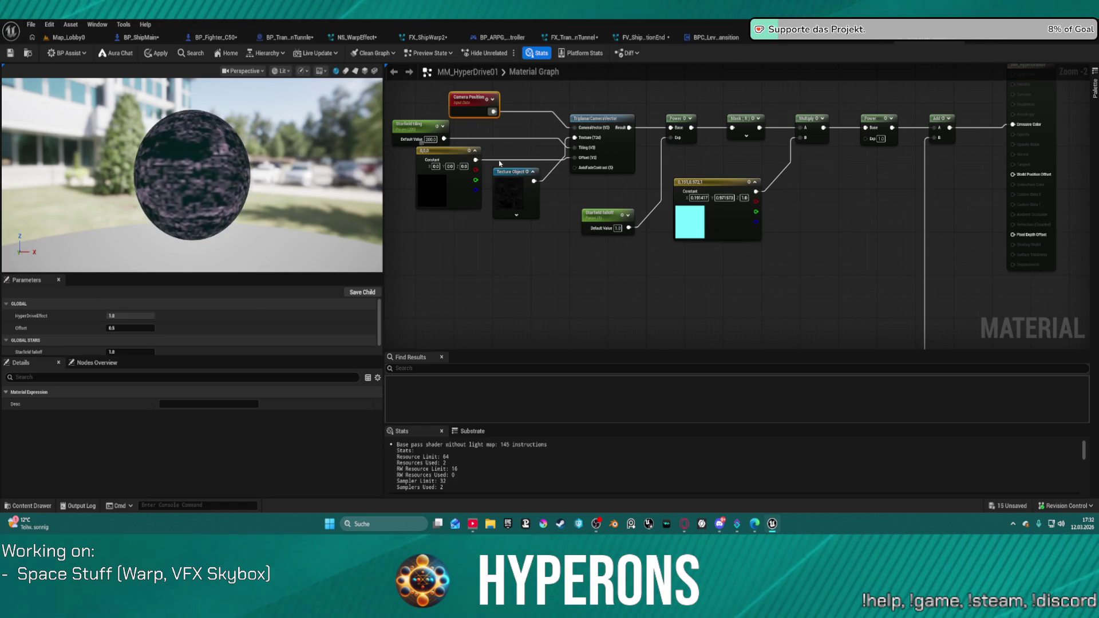
mouse_move(557, 173)
mouse_down()
mouse_move(569, 198)
mouse_move(578, 161)
mouse_up()
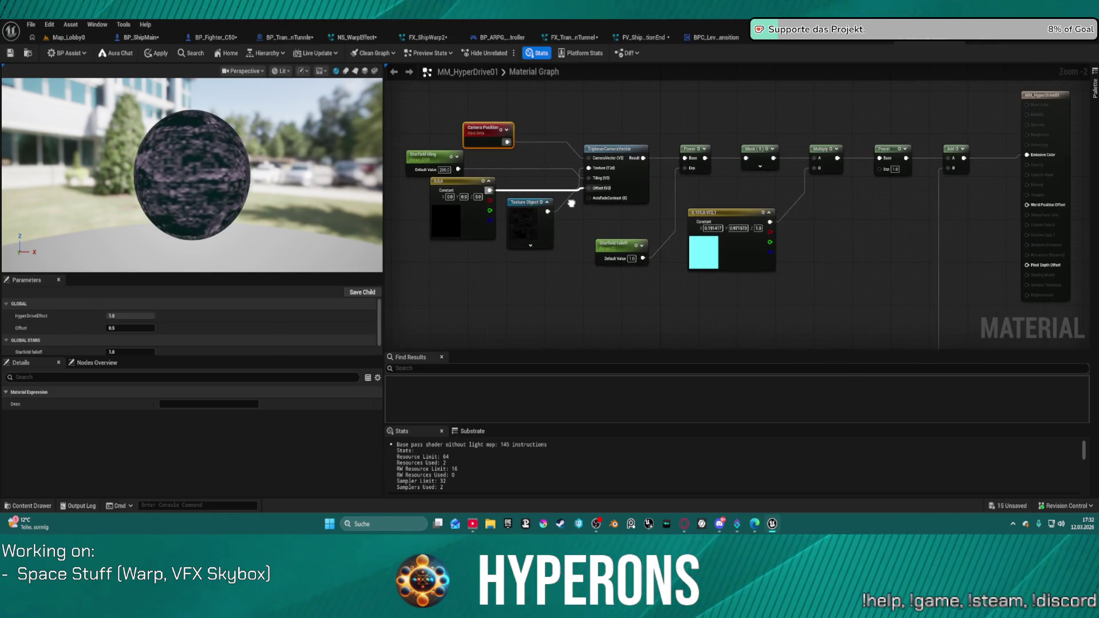
click(608, 102)
mouse_move(629, 123)
mouse_down()
mouse_move(634, 100)
mouse_move(602, 190)
mouse_move(610, 161)
mouse_move(593, 144)
mouse_up()
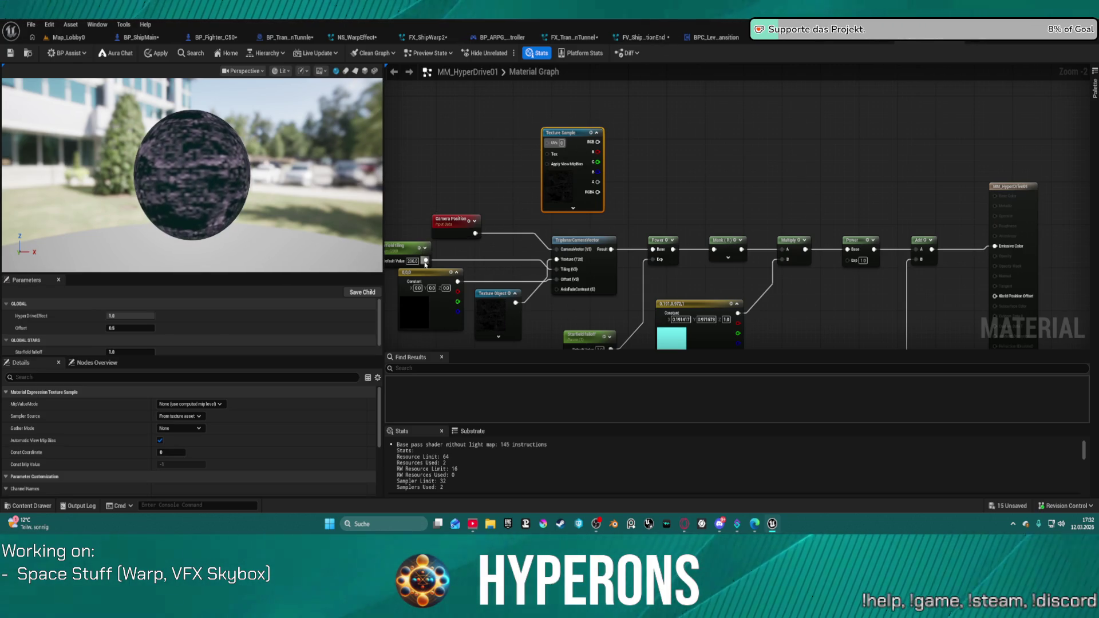
Step: Wire Texture Object into Texture Sample's Tex and TriplanarCameraVector's Result into Power Base
click(514, 296)
mouse_move(515, 302)
mouse_down()
mouse_move(535, 163)
mouse_move(546, 151)
mouse_move(653, 249)
mouse_up()
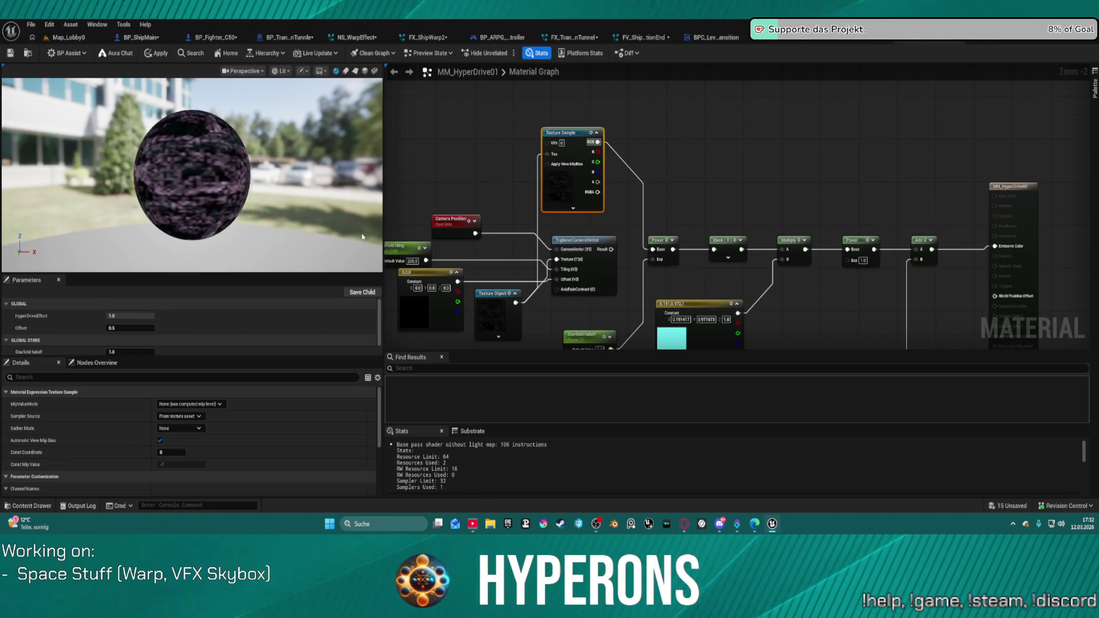
mouse_move(429, 288)
mouse_down()
mouse_move(343, 264)
mouse_move(366, 206)
mouse_move(400, 228)
mouse_move(503, 200)
mouse_move(395, 126)
mouse_move(378, 74)
mouse_move(314, 231)
mouse_up()
mouse_move(515, 257)
mouse_down()
mouse_move(555, 115)
mouse_move(488, 165)
mouse_move(504, 174)
mouse_move(516, 214)
mouse_move(518, 232)
mouse_move(502, 237)
mouse_up()
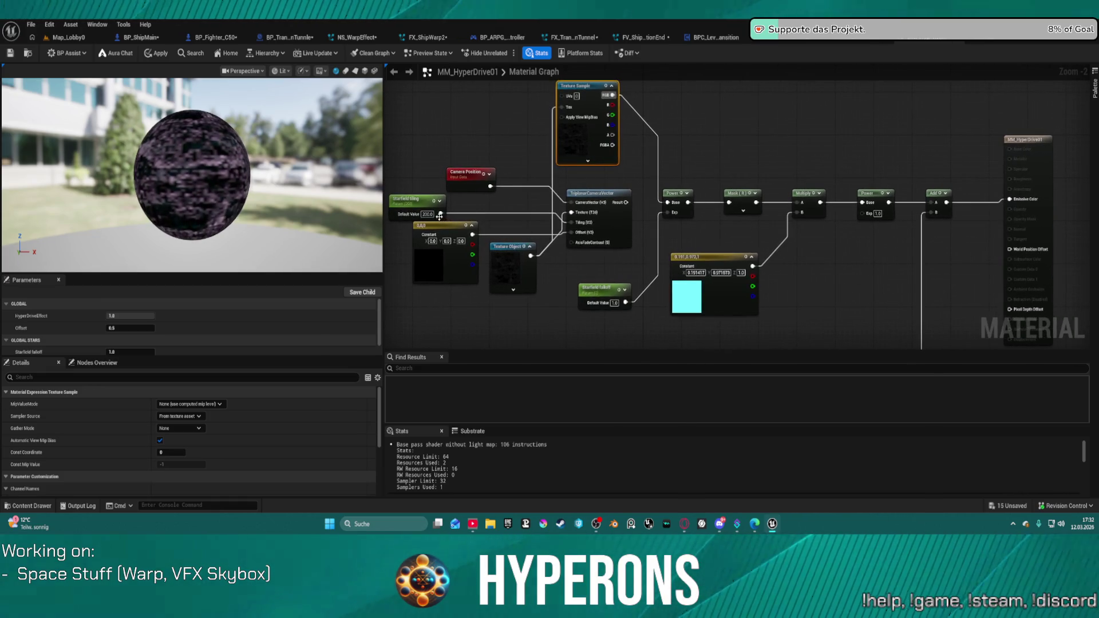
mouse_move(440, 216)
mouse_down()
mouse_move(578, 114)
mouse_move(563, 97)
mouse_up()
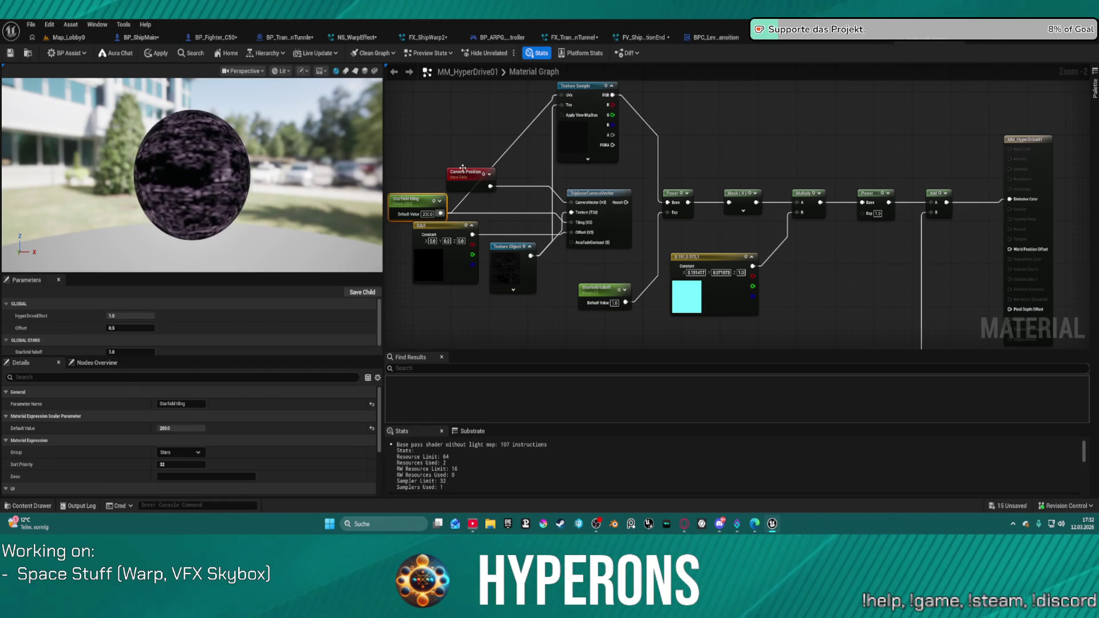
click(568, 171)
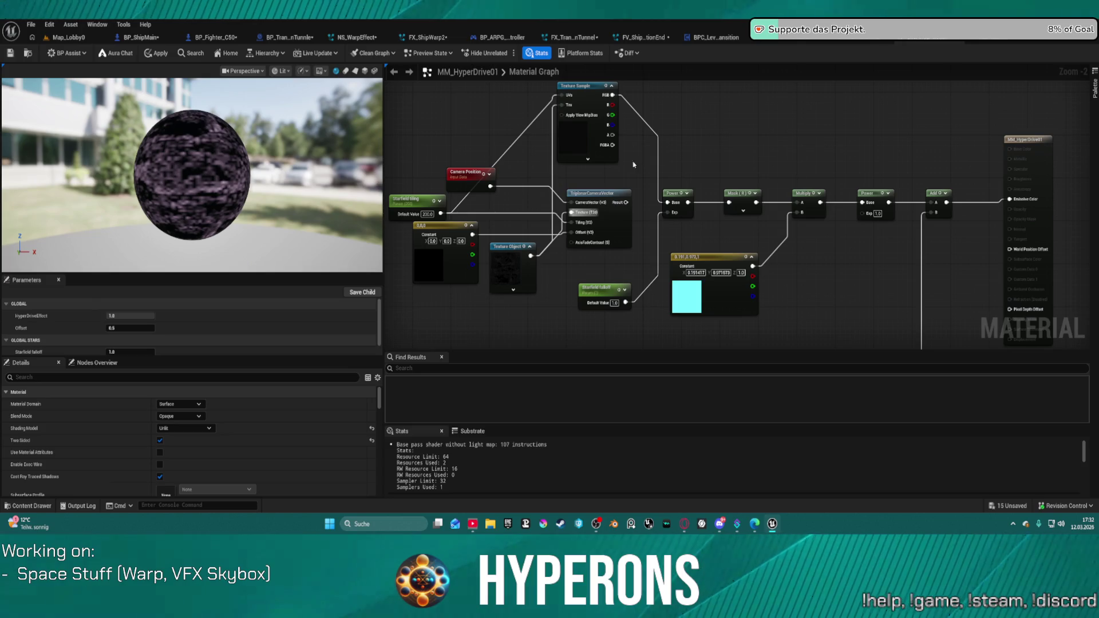
key(ctrl+z)
click(628, 205)
drag(628, 205, 667, 203)
Step: Rerun a stat command from the console command history
click(177, 508)
key(Up)
key(Up)
key(Up)
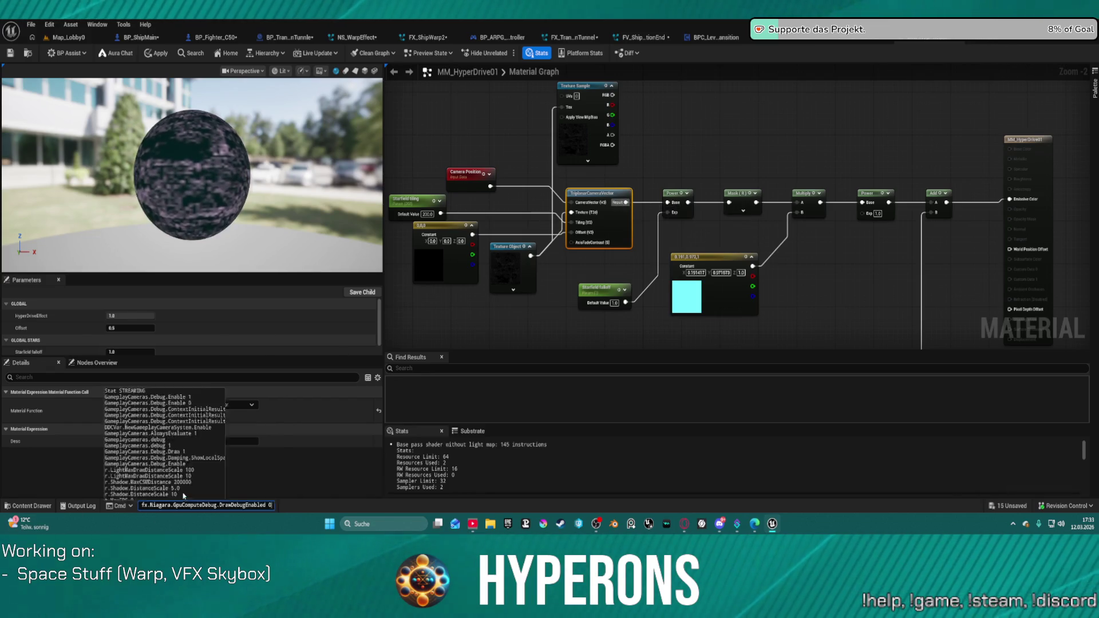
key(Up)
key(Up)
key(Up)
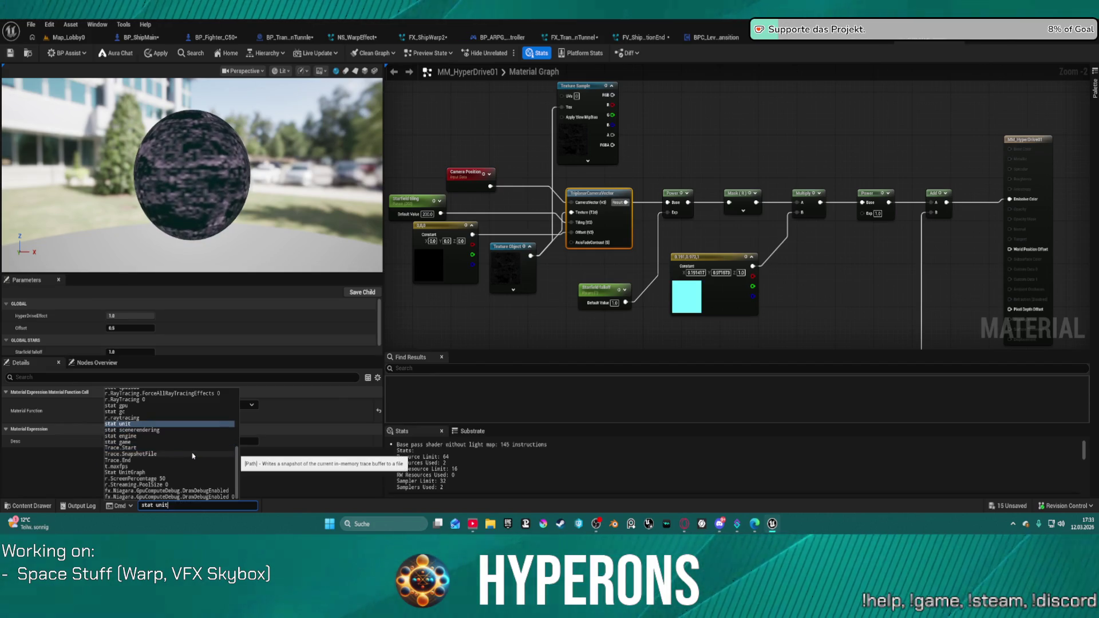
key(Down)
key(Down)
key(Down)
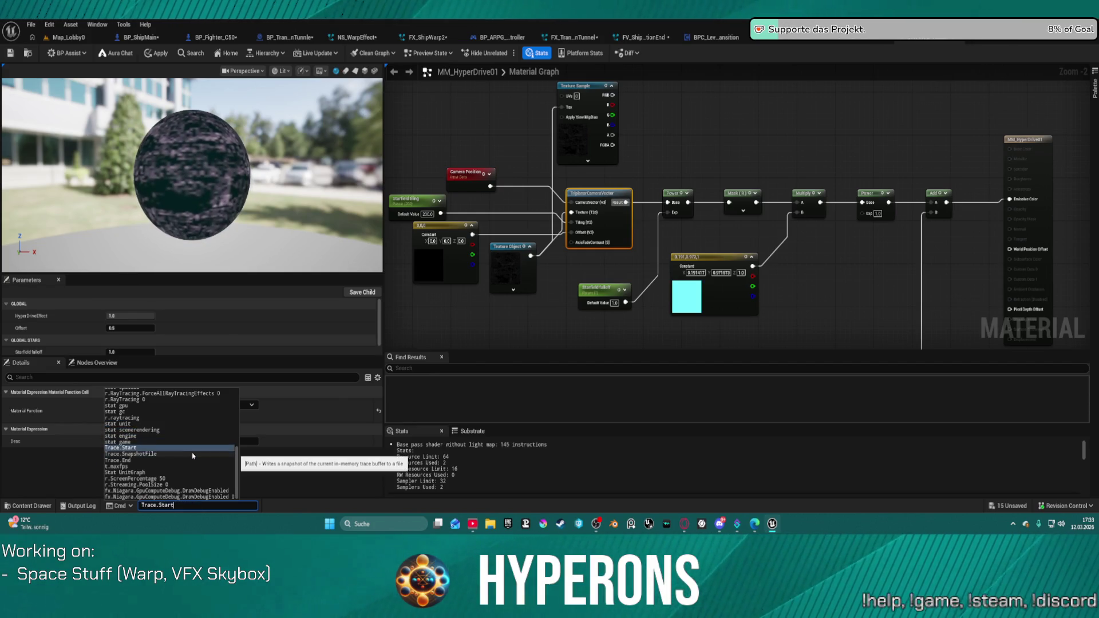
key(Return)
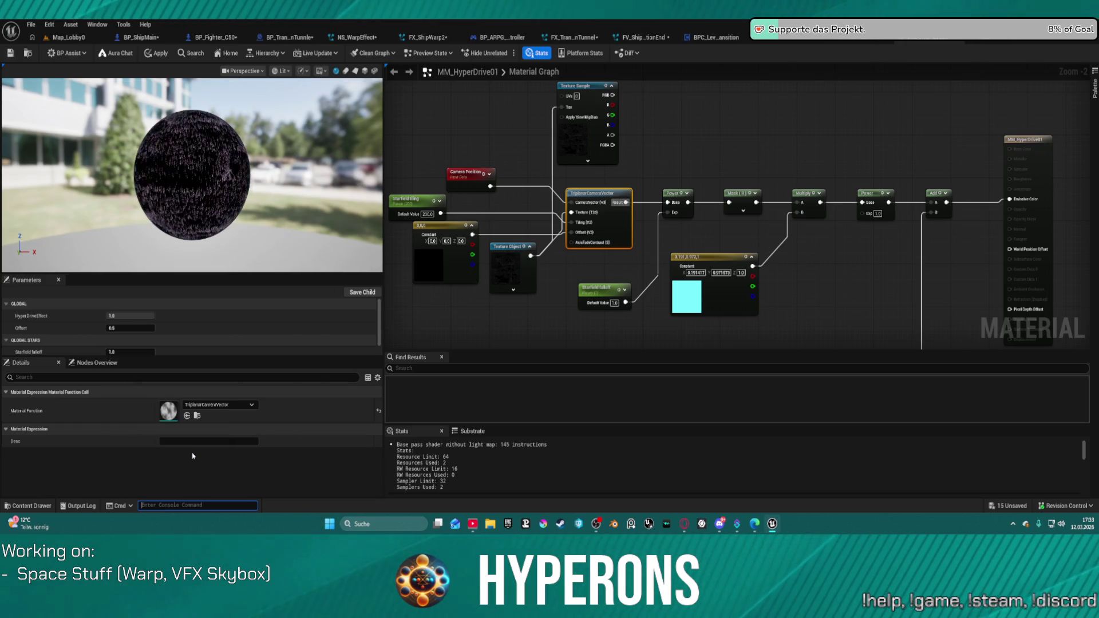
Step: Delete the Texture Sample node and switch to the Starfield texture editor
click(617, 145)
key(Delete)
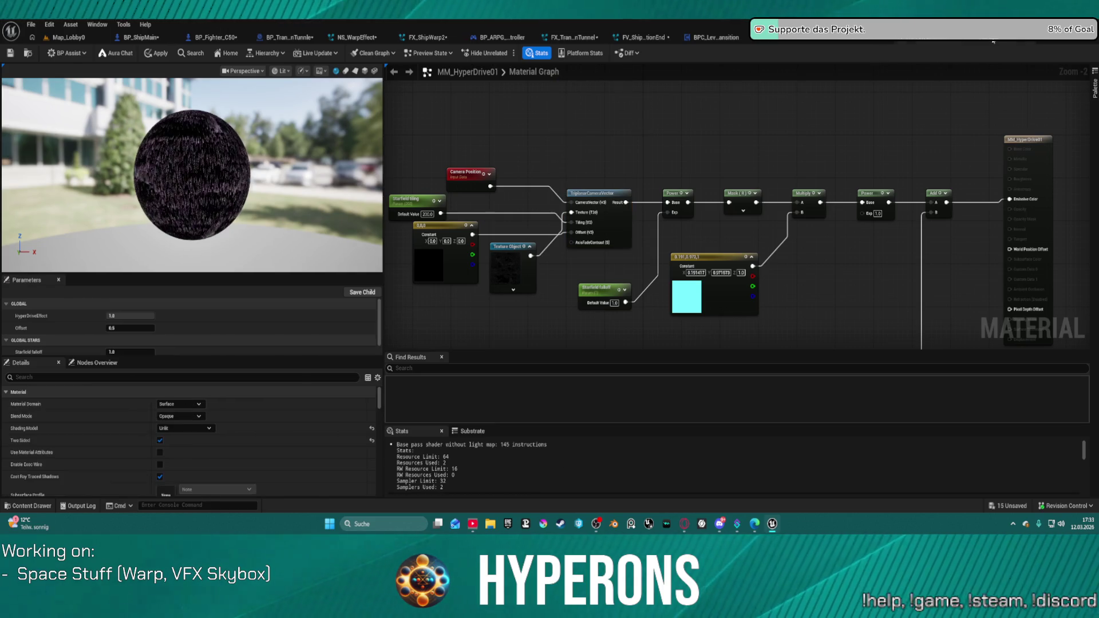
click(993, 39)
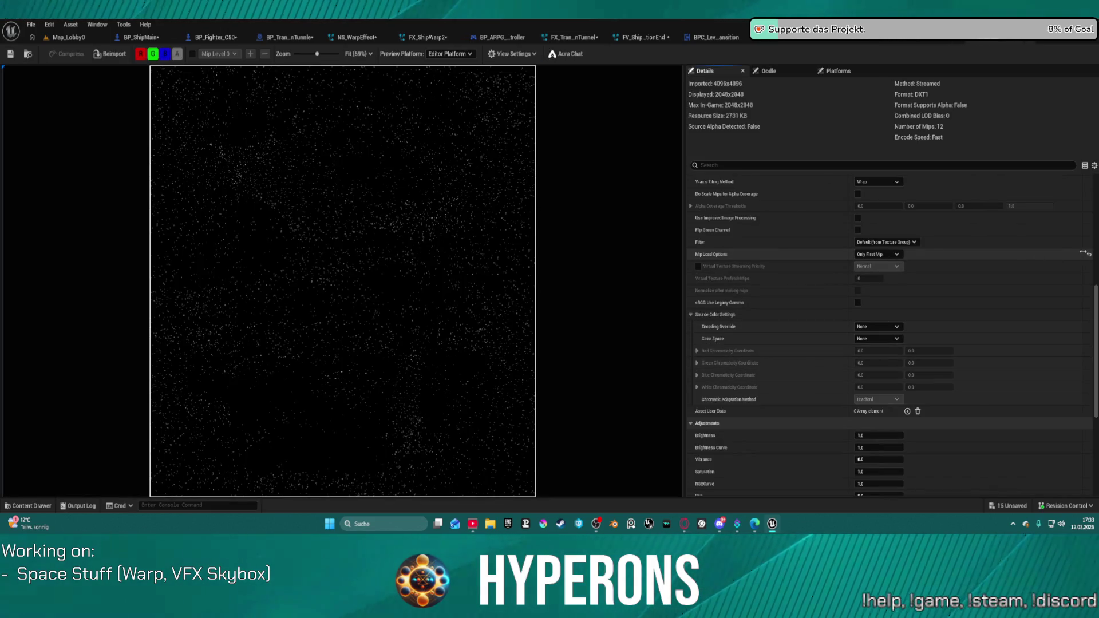
Step: Save the Starfield texture and go back to the Map_Lobby0 level editor
click(10, 54)
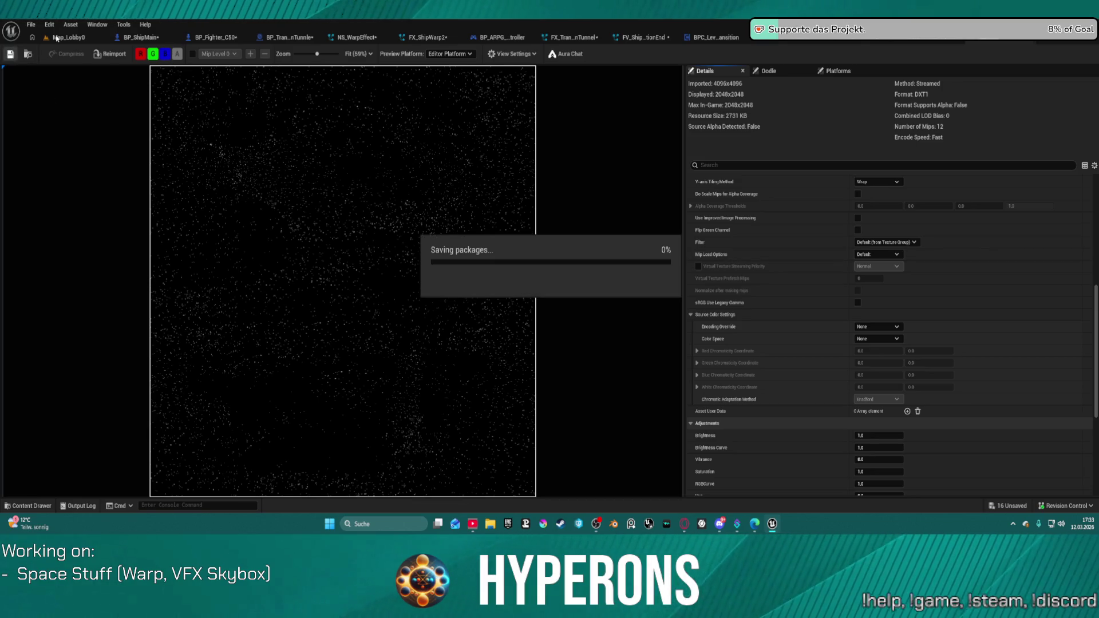
click(59, 39)
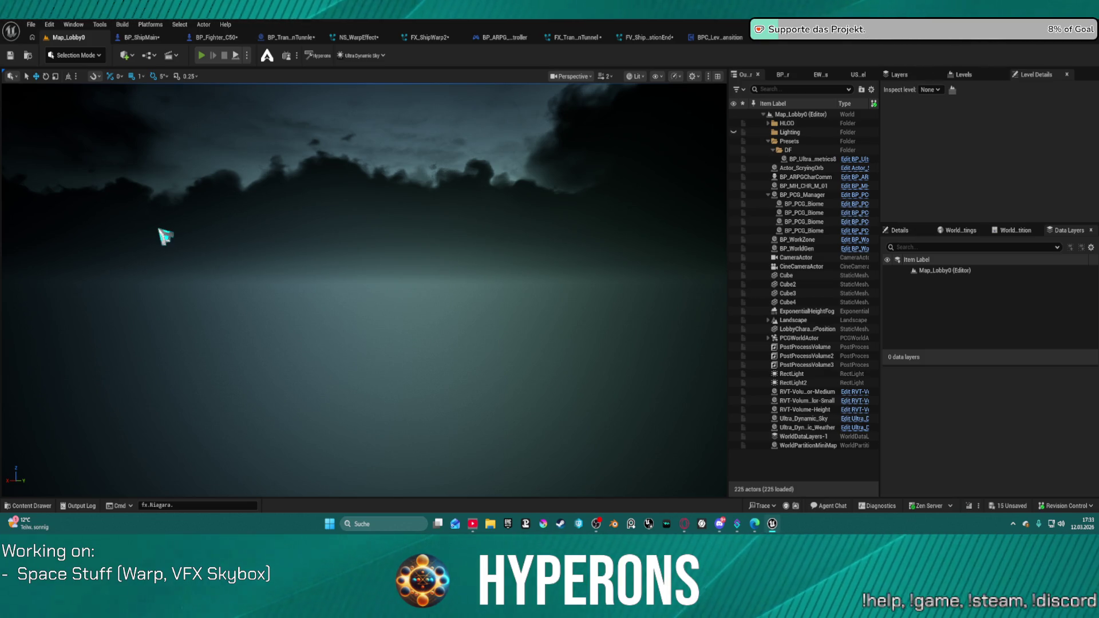
Step: Test-play Map_Lobby0 through Play and Start Game, then restart and reach Character Selection
key(alt+p)
click(86, 286)
click(229, 251)
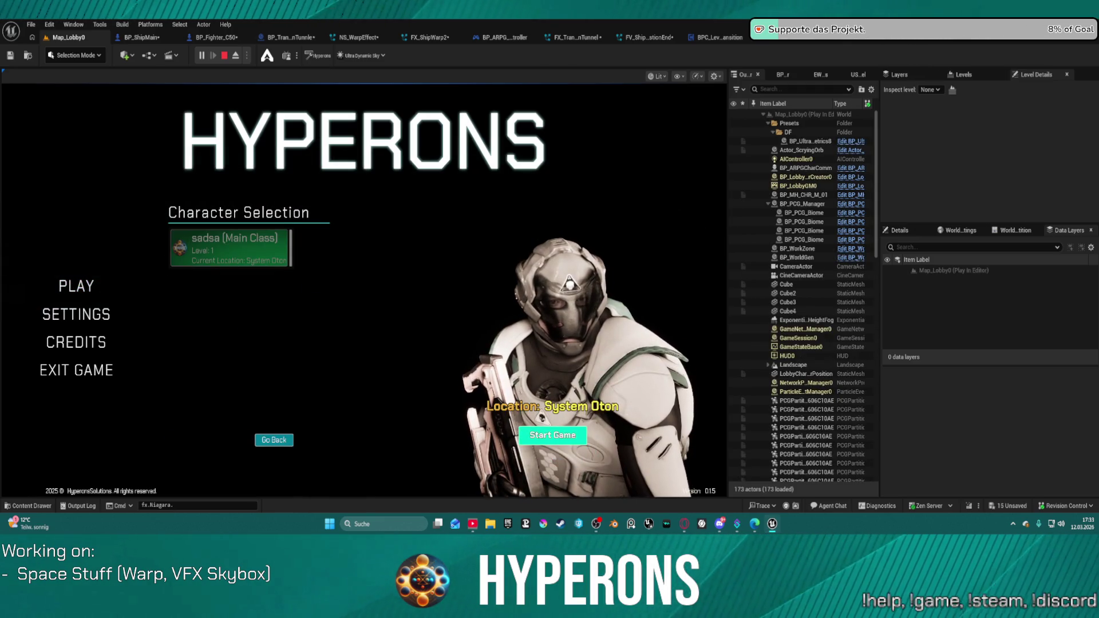
click(552, 435)
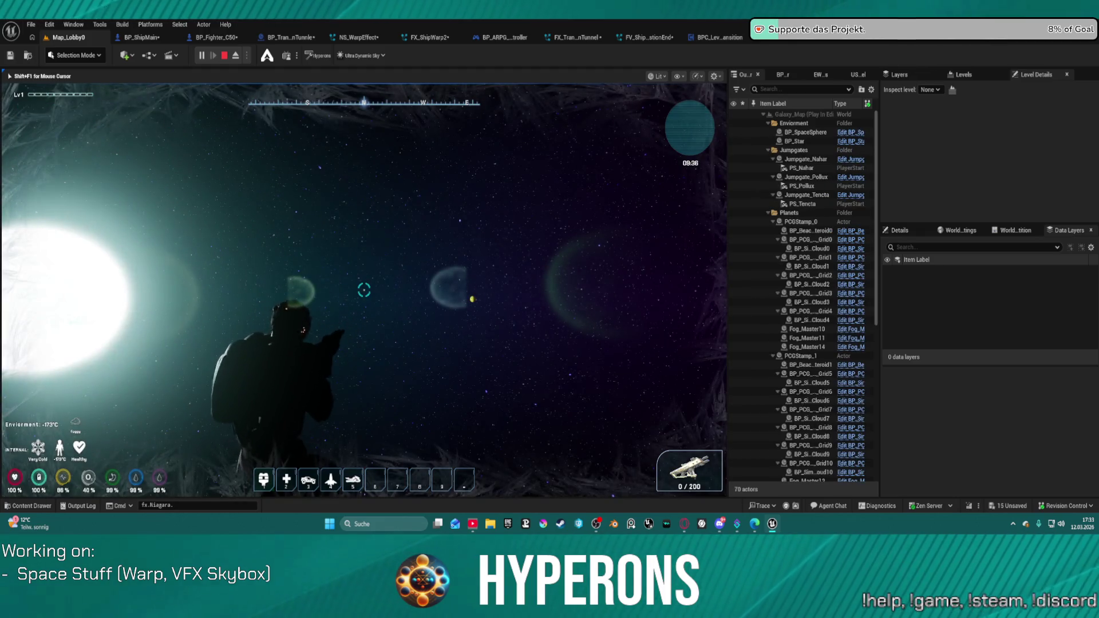
key(Escape)
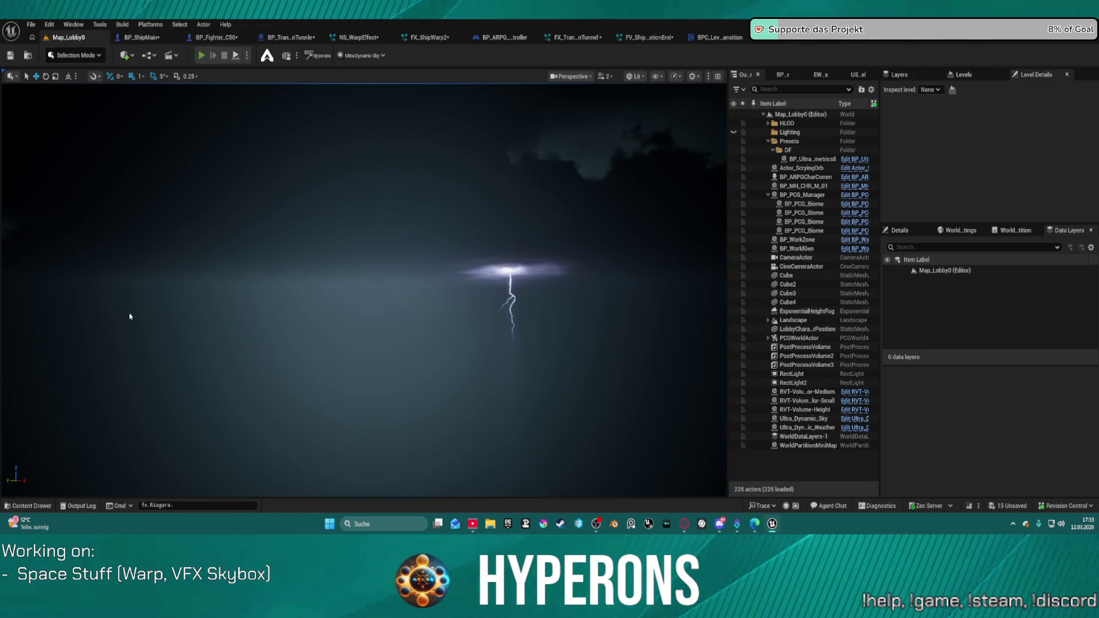
key(alt+p)
click(95, 294)
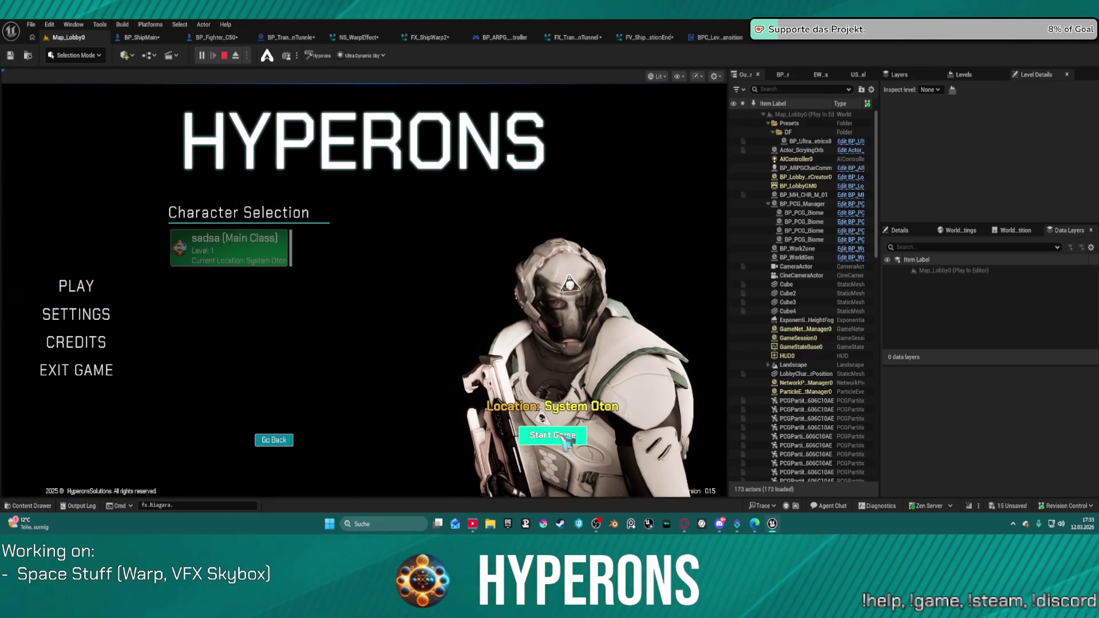
Step: Start the game and fly the ship from System Tencta through the gate into System Oton
click(553, 435)
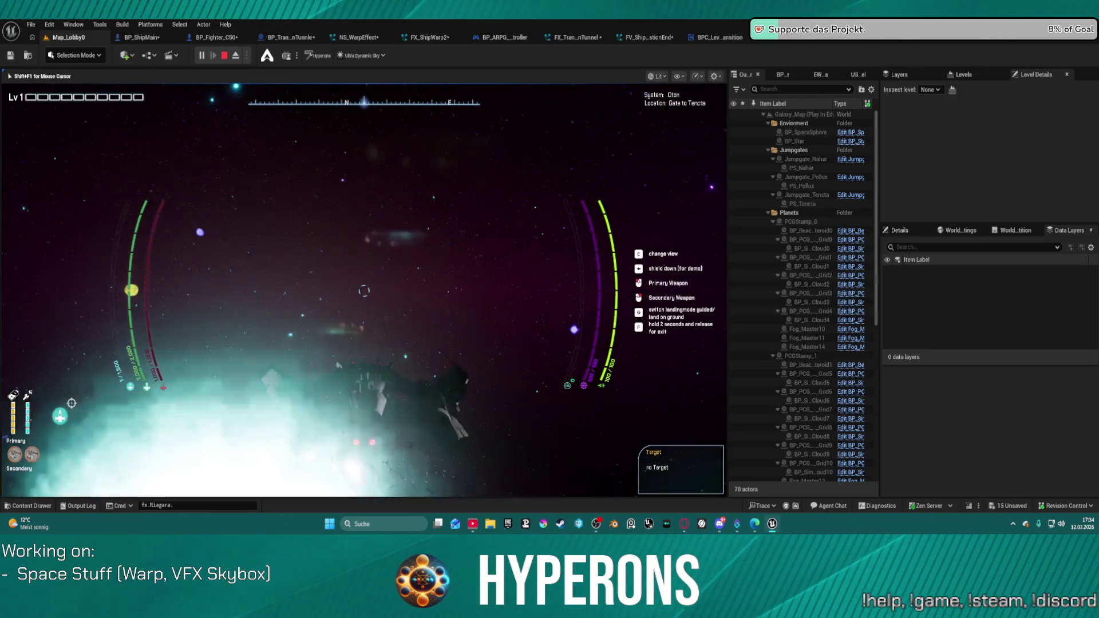
Step: End the play session and nudge the dark Constant3Vector node in MM_HyperDrive01's graph
key(Escape)
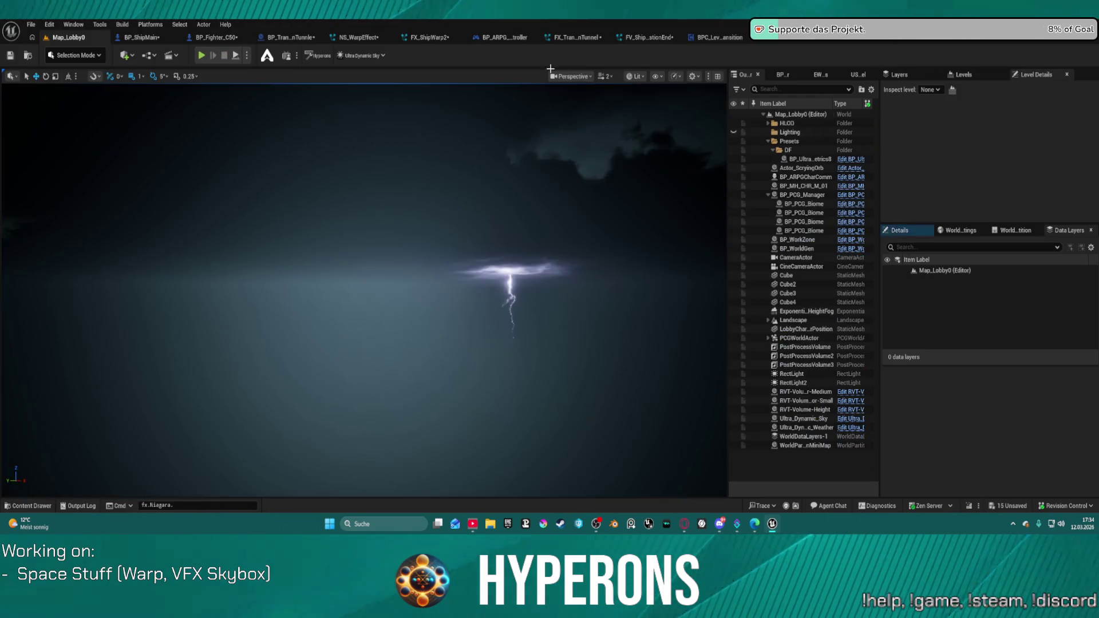
click(955, 42)
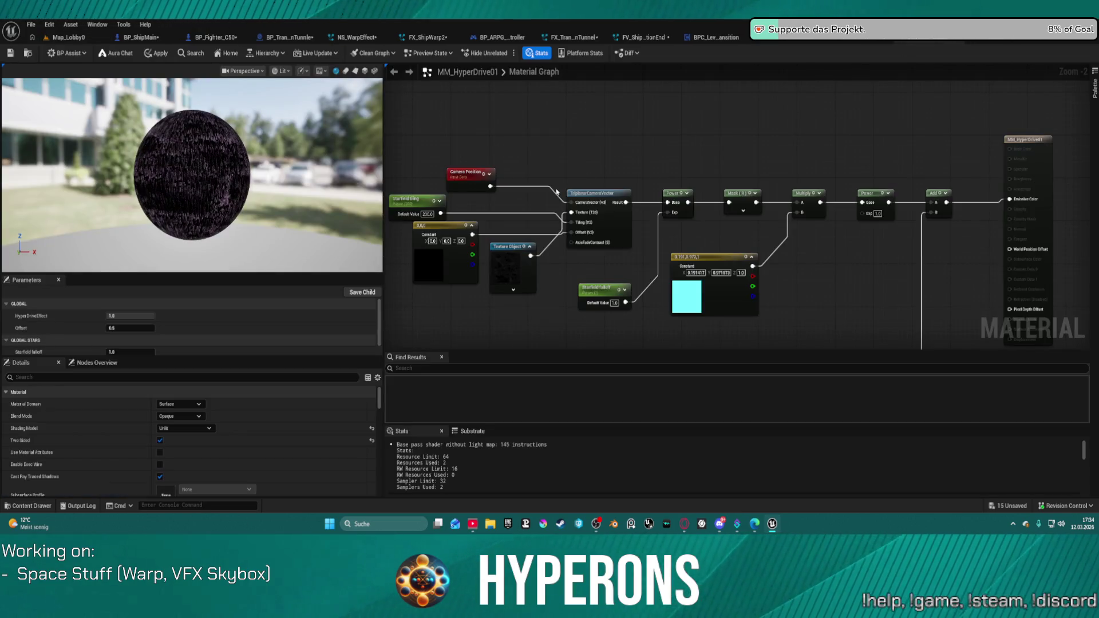
drag(556, 191, 673, 89)
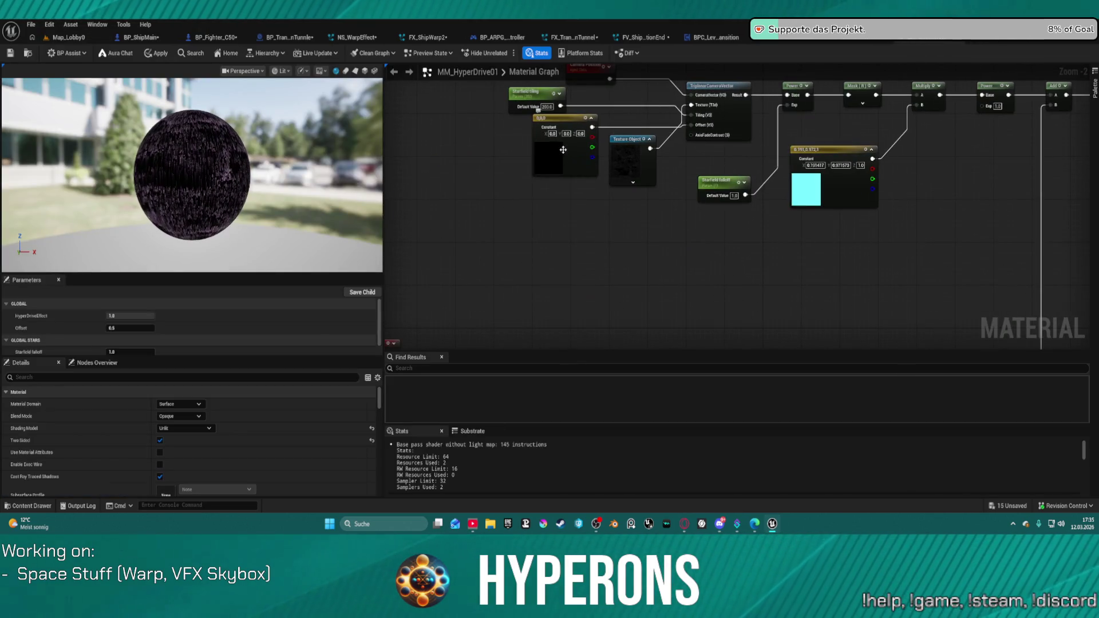
drag(567, 123, 553, 156)
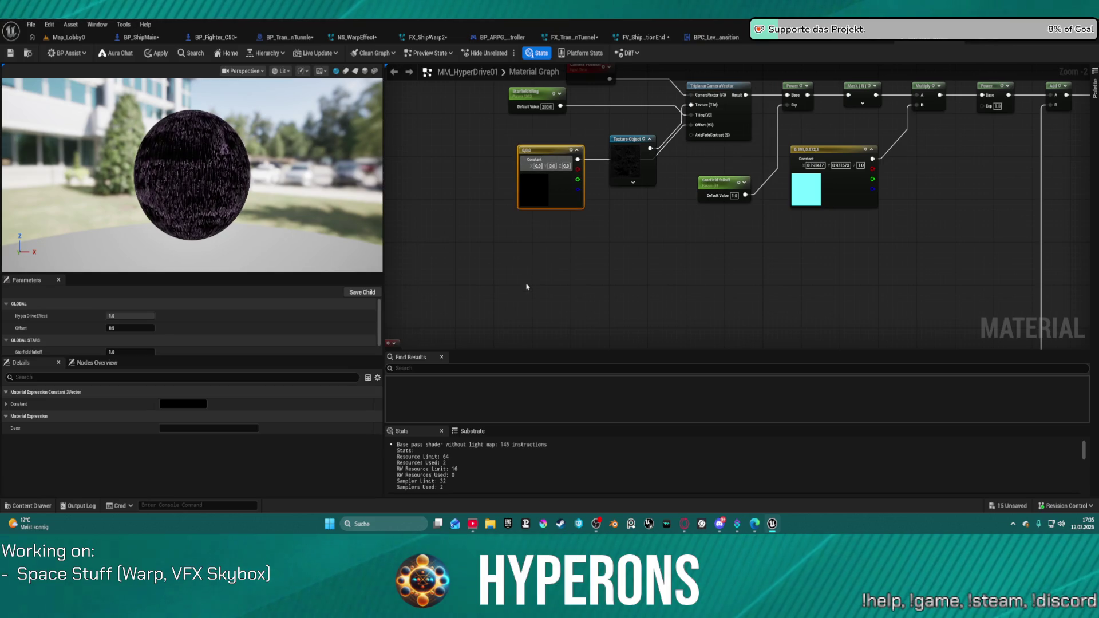
scroll(527, 286, down, 2)
scroll(535, 233, up, 5)
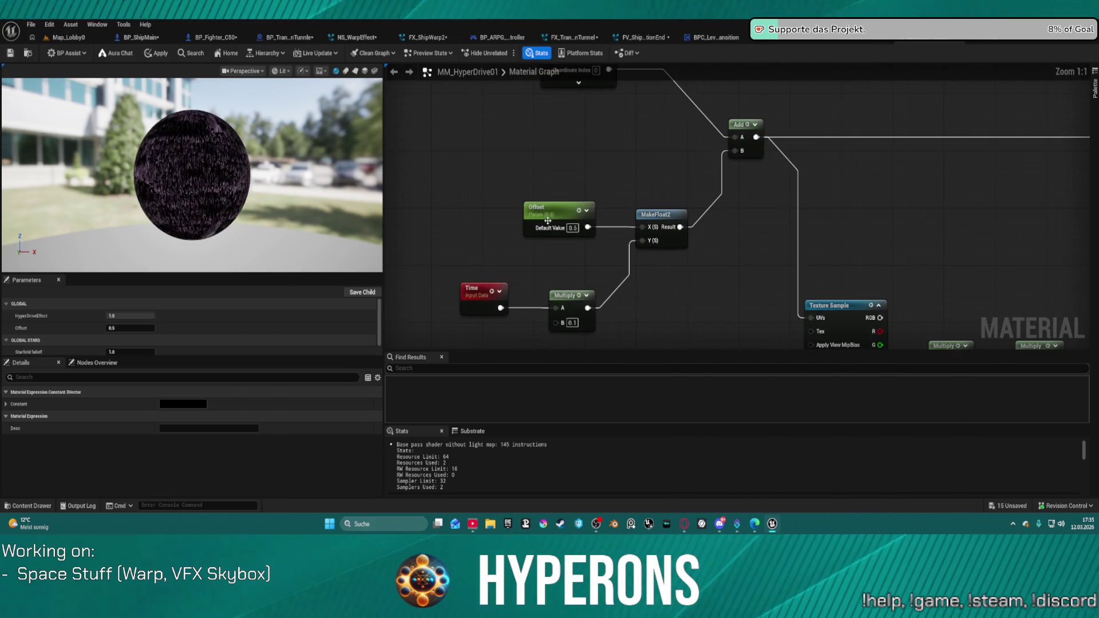
mouse_move(689, 263)
mouse_down()
mouse_move(588, 297)
mouse_move(188, 312)
mouse_move(4, 275)
mouse_up()
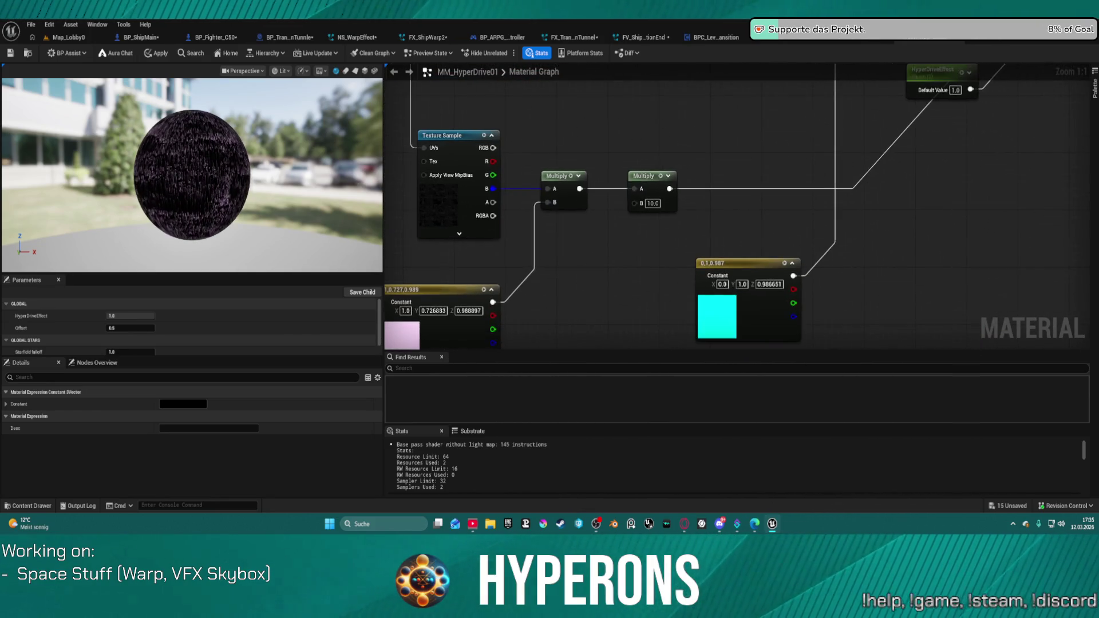
mouse_move(292, 98)
mouse_down()
mouse_move(232, 25)
mouse_move(444, 64)
mouse_up()
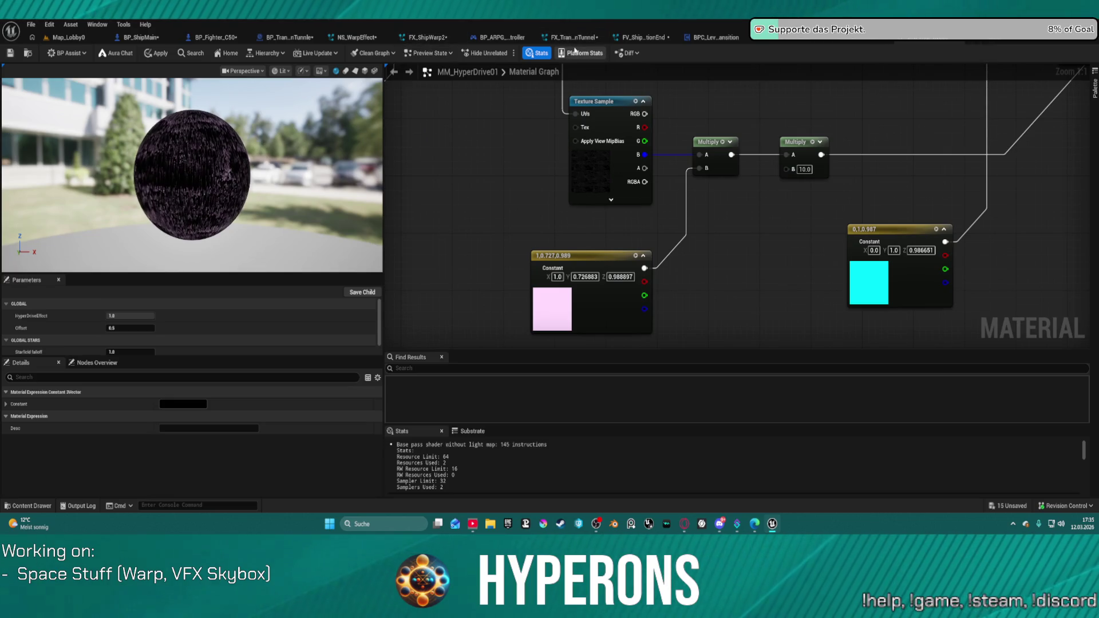
Step: Go via BPC_LevelTransition to BP_TransitionTunnle's event graph and select the Start timeline node
click(722, 38)
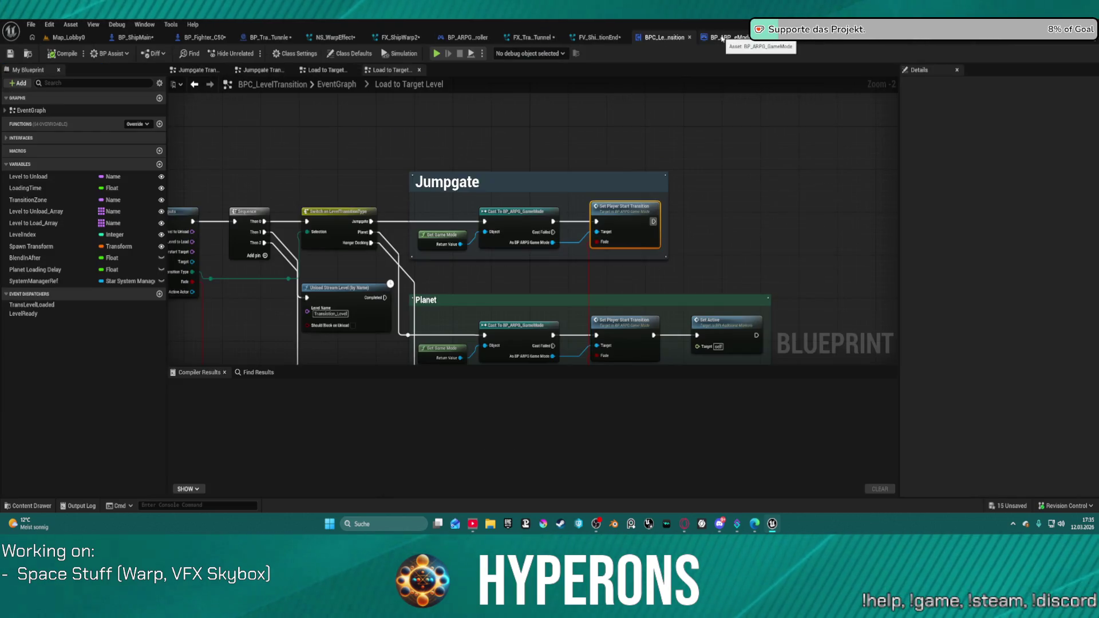
click(265, 39)
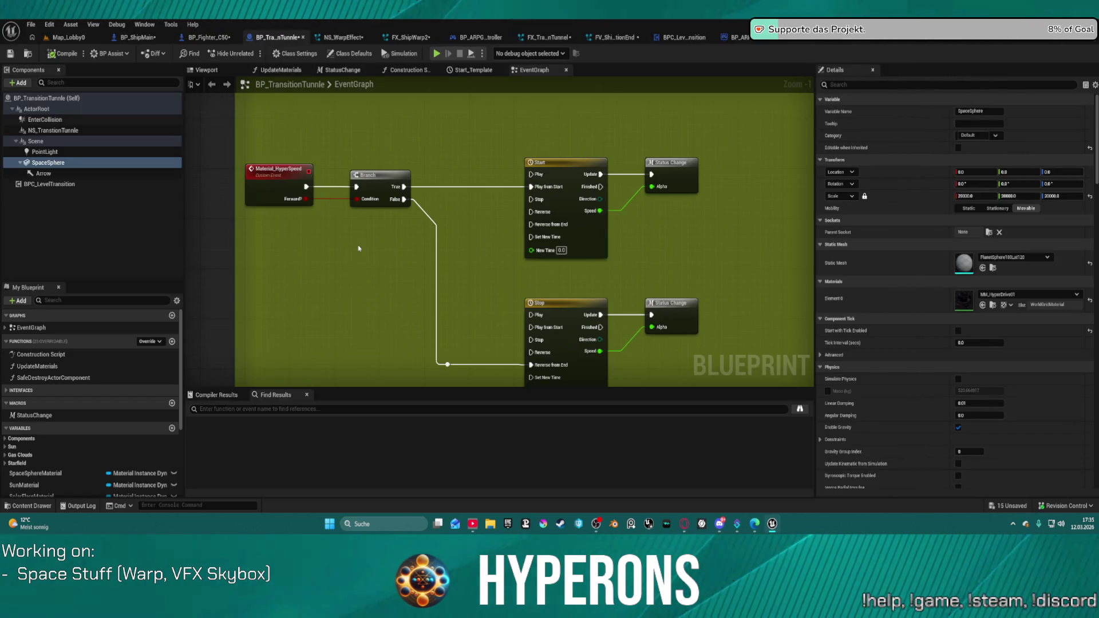
mouse_move(360, 246)
mouse_down()
mouse_move(345, 196)
mouse_move(319, 196)
mouse_move(208, 255)
mouse_move(196, 251)
mouse_up()
scroll(255, 221, down, 1)
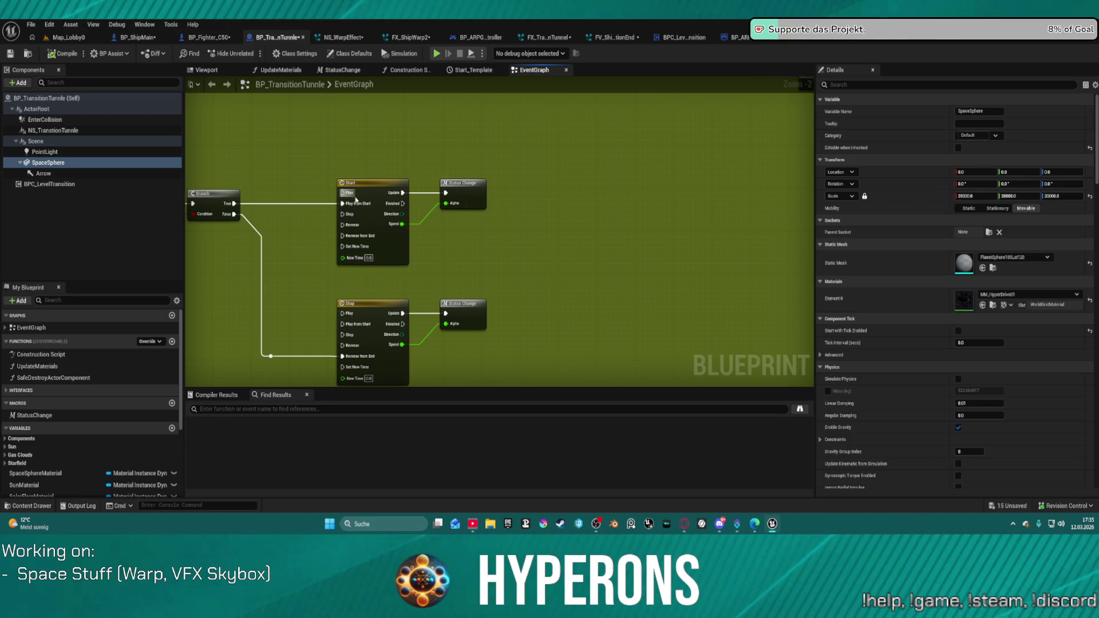
click(356, 200)
Step: Lower the Start_Template Speed curve's end key to 0.9, keeping it at 5.0 seconds
double_click(376, 187)
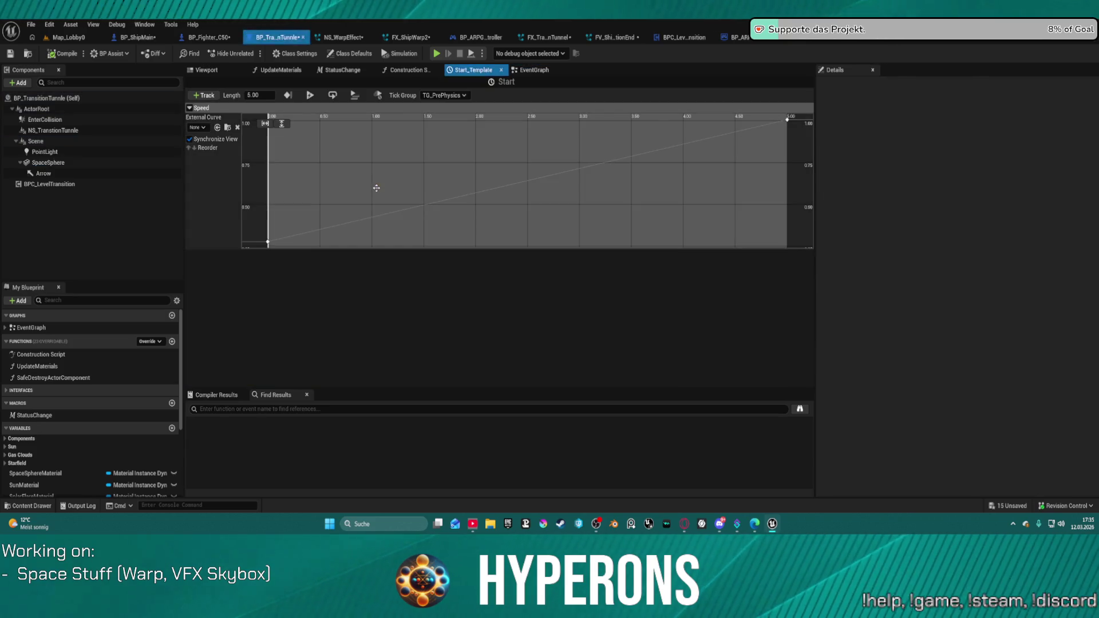
mouse_move(787, 122)
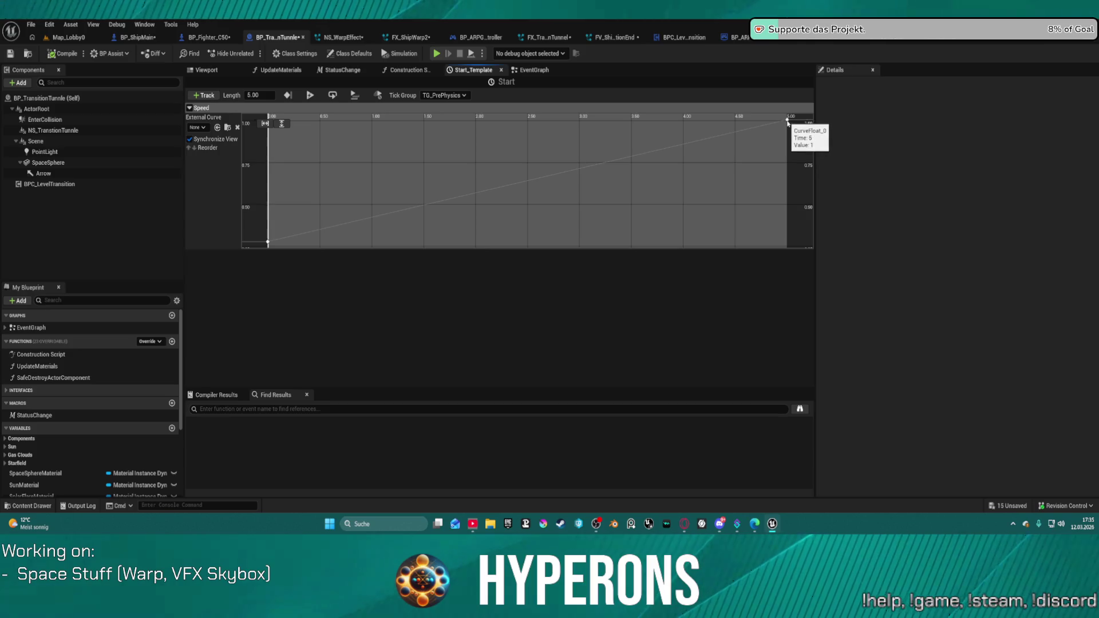
drag(788, 122, 788, 130)
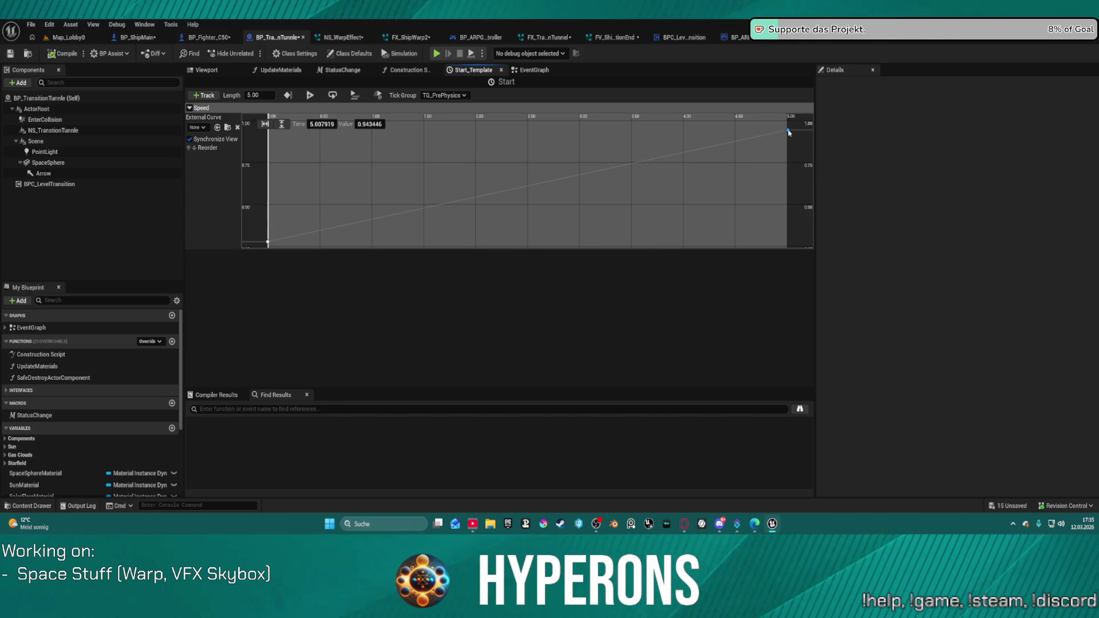
click(372, 124)
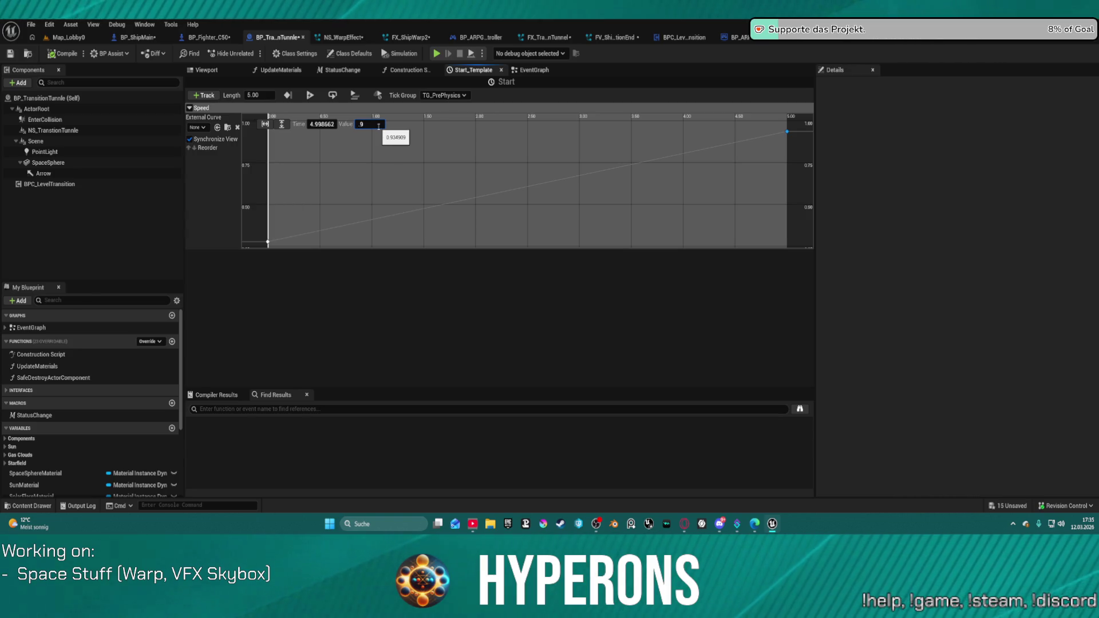
text(0.9)
click(320, 124)
text(5.0)
key(Return)
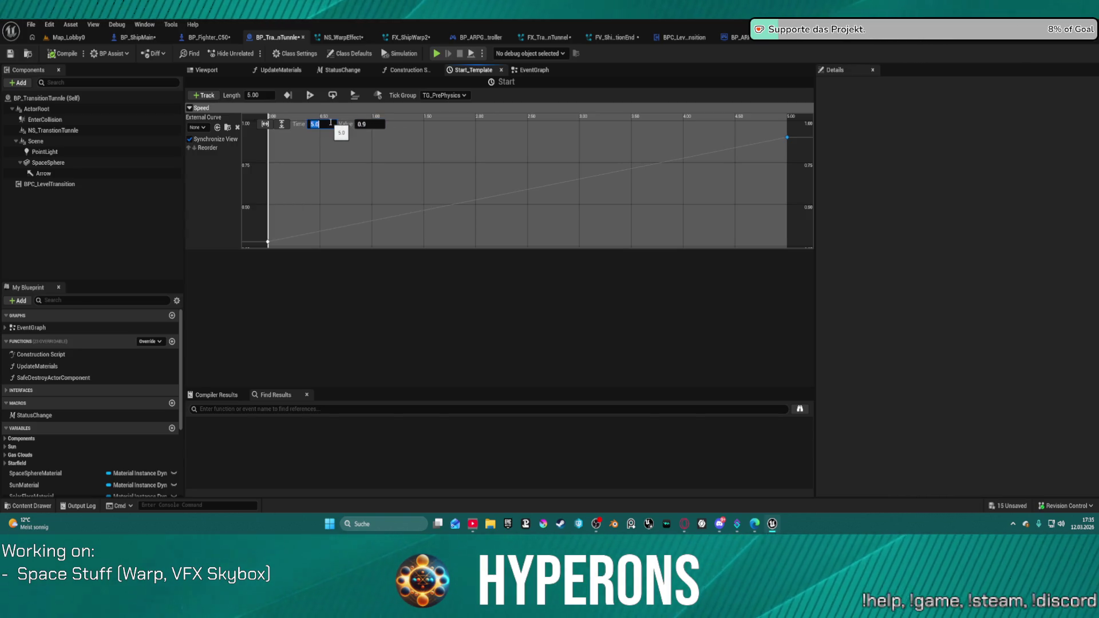
Step: Set the Stop_Template Speed curve's final key value to 0.9
click(534, 69)
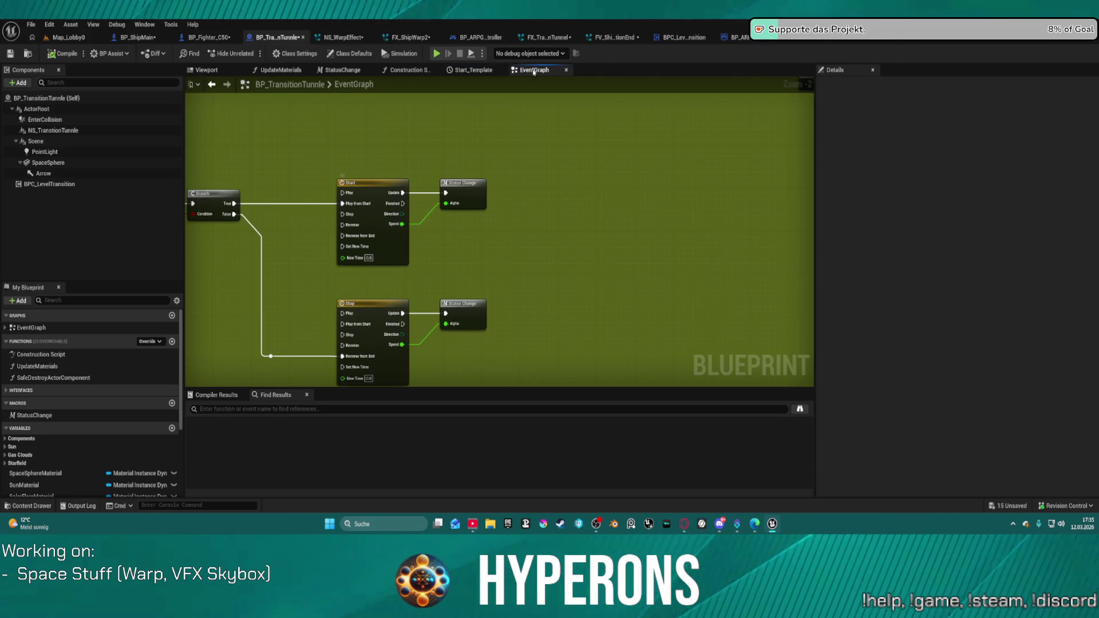
double_click(390, 314)
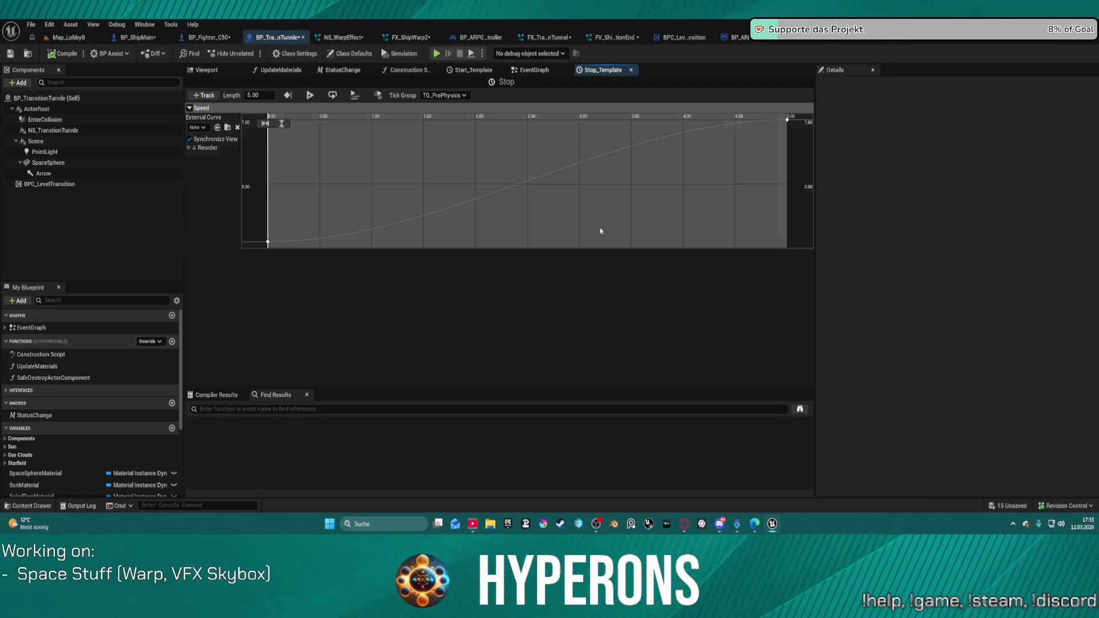
click(786, 120)
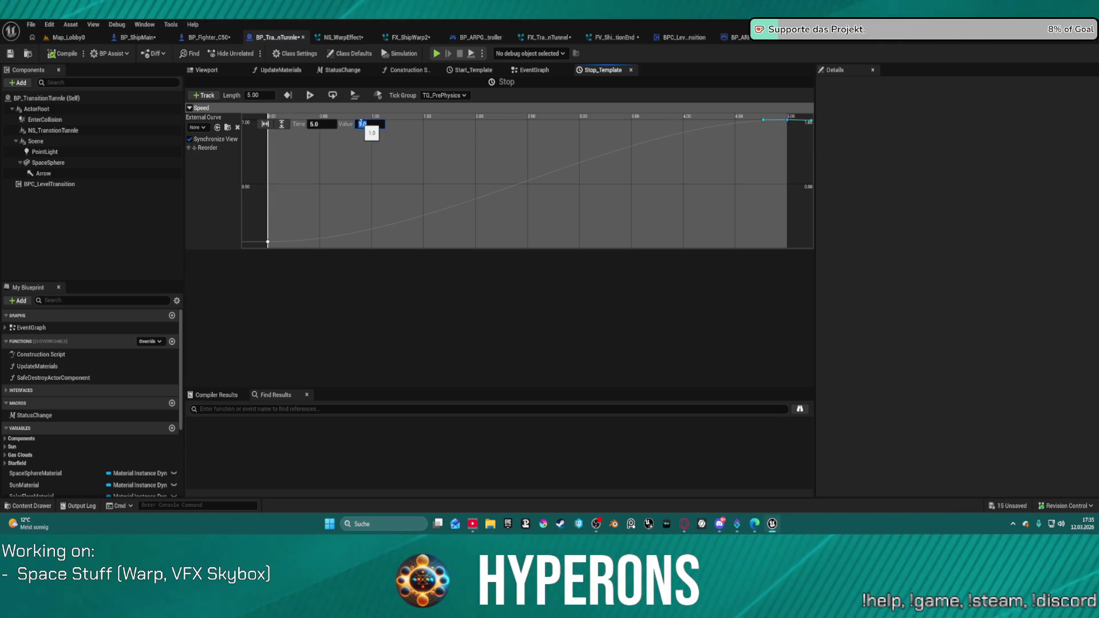
text(0.9)
key(Return)
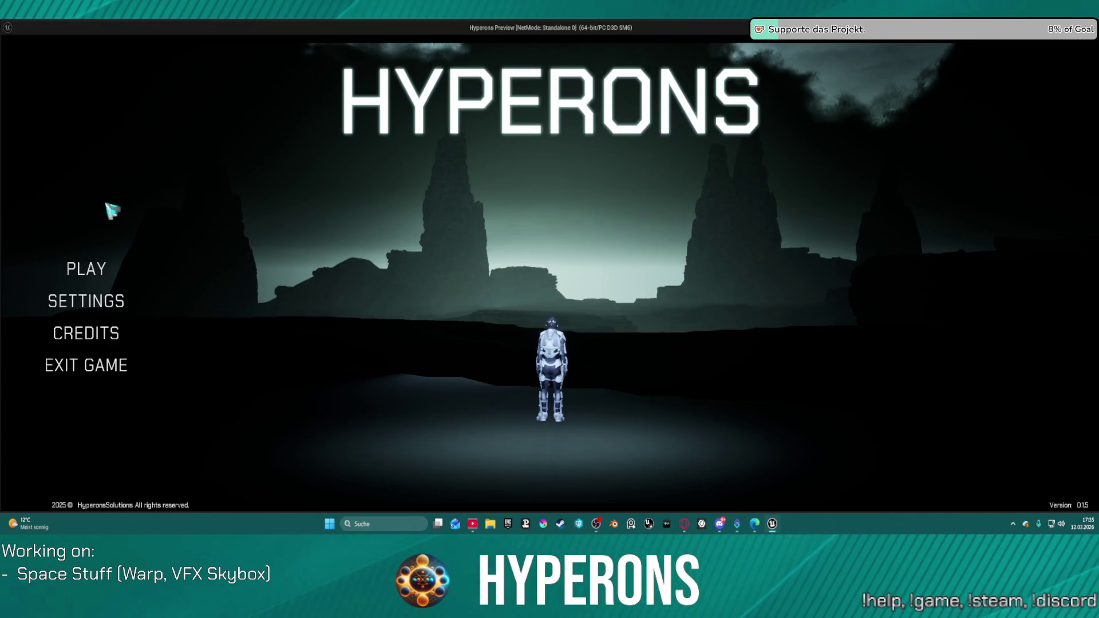
click(99, 264)
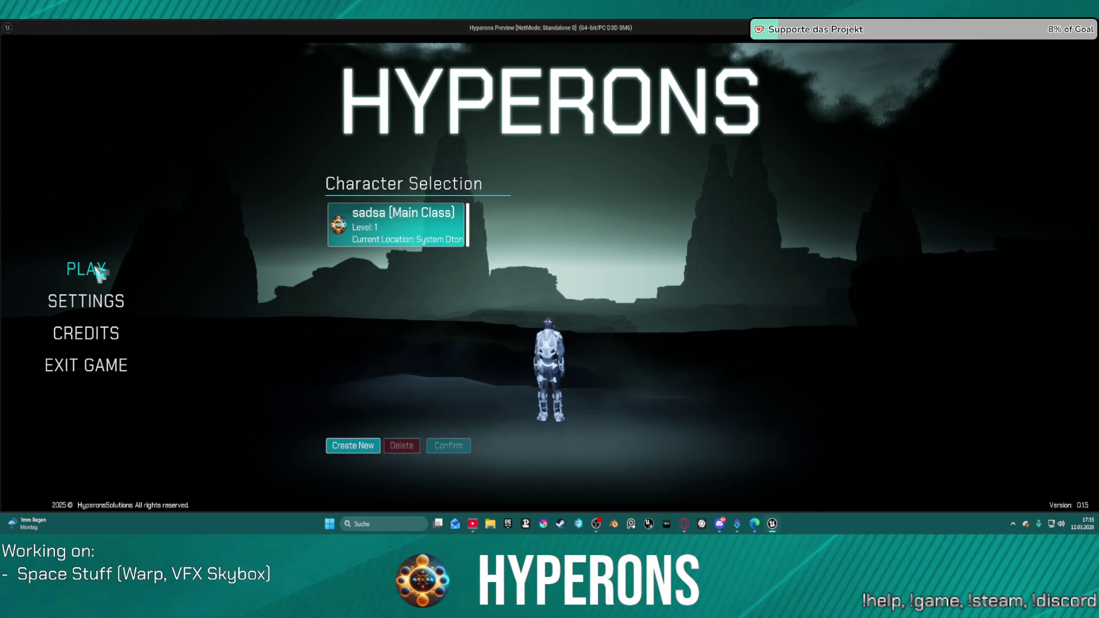
click(417, 231)
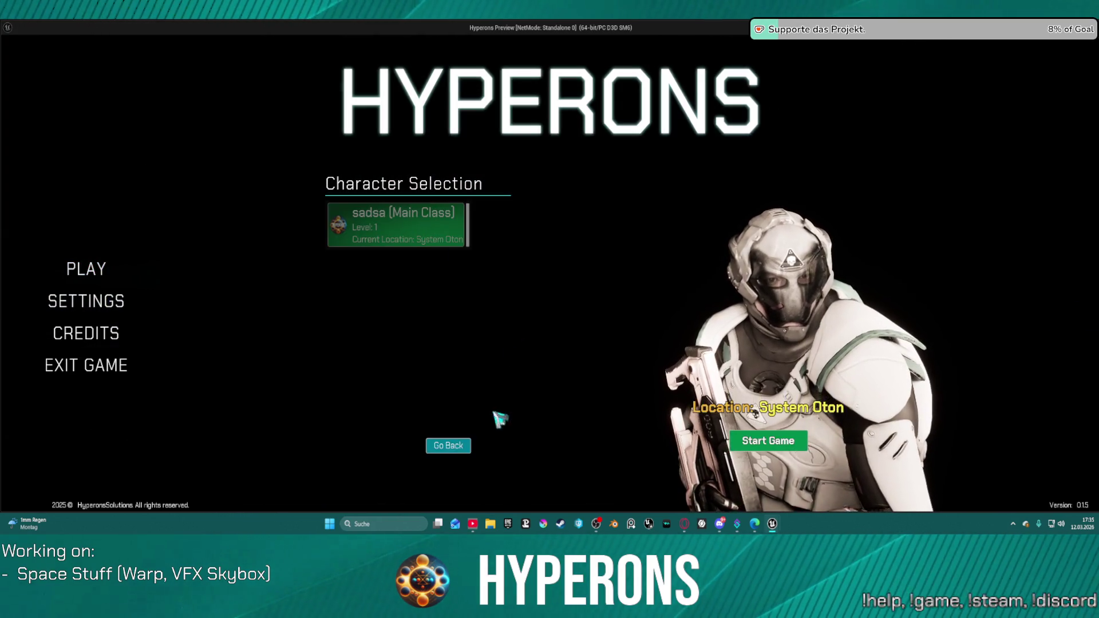
click(790, 433)
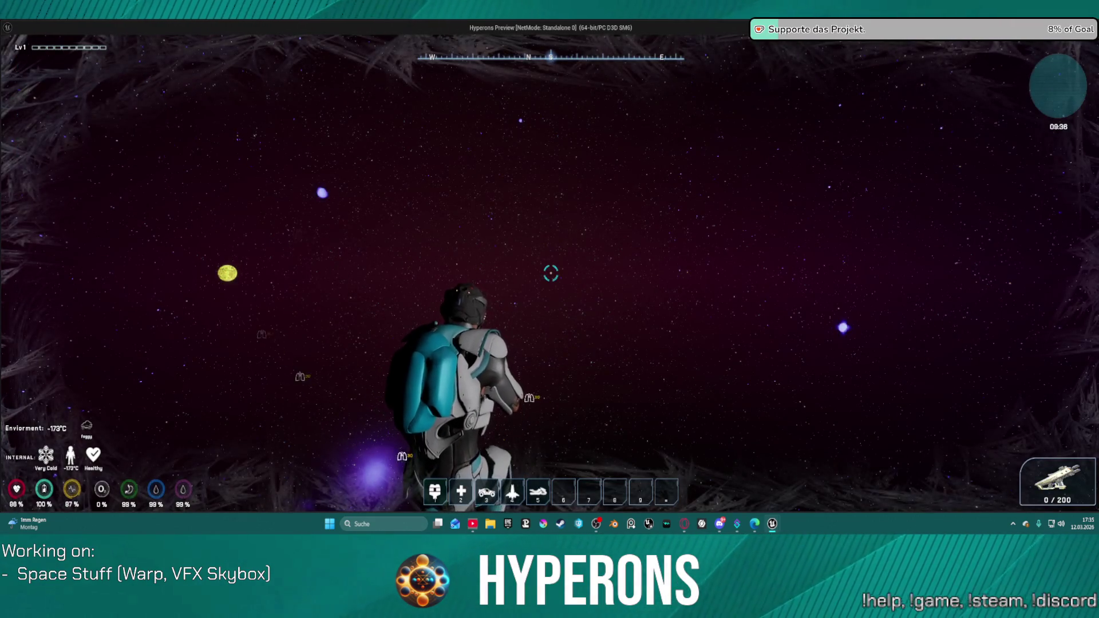
key(Escape)
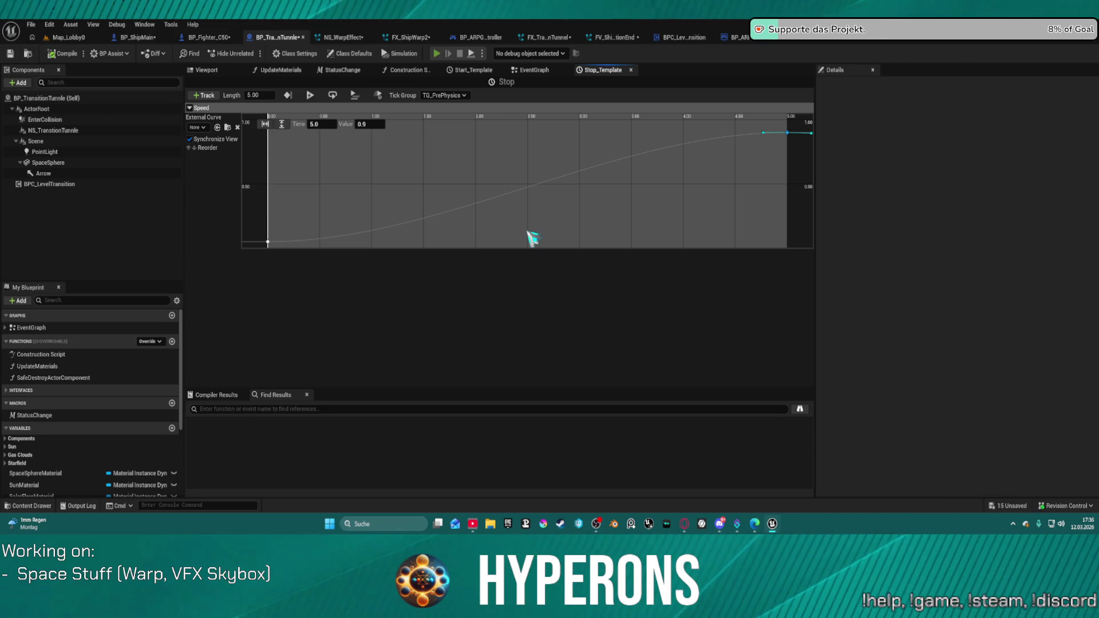
key(alt+p)
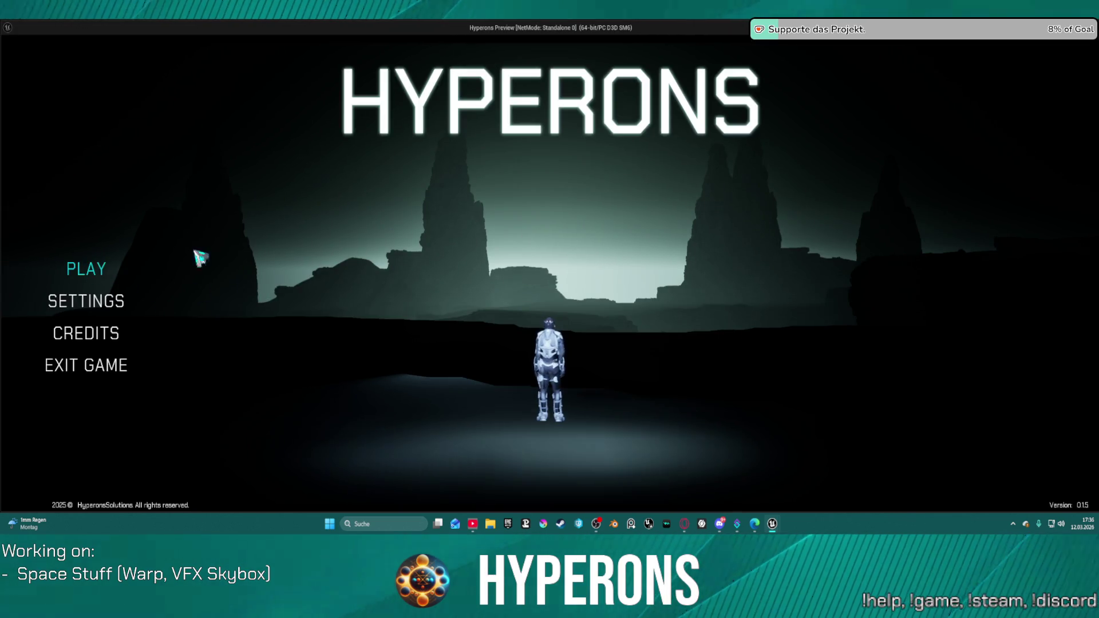
Step: Pick a character, accelerate with W to warp into System Oton, then leave the preview
click(200, 257)
click(395, 223)
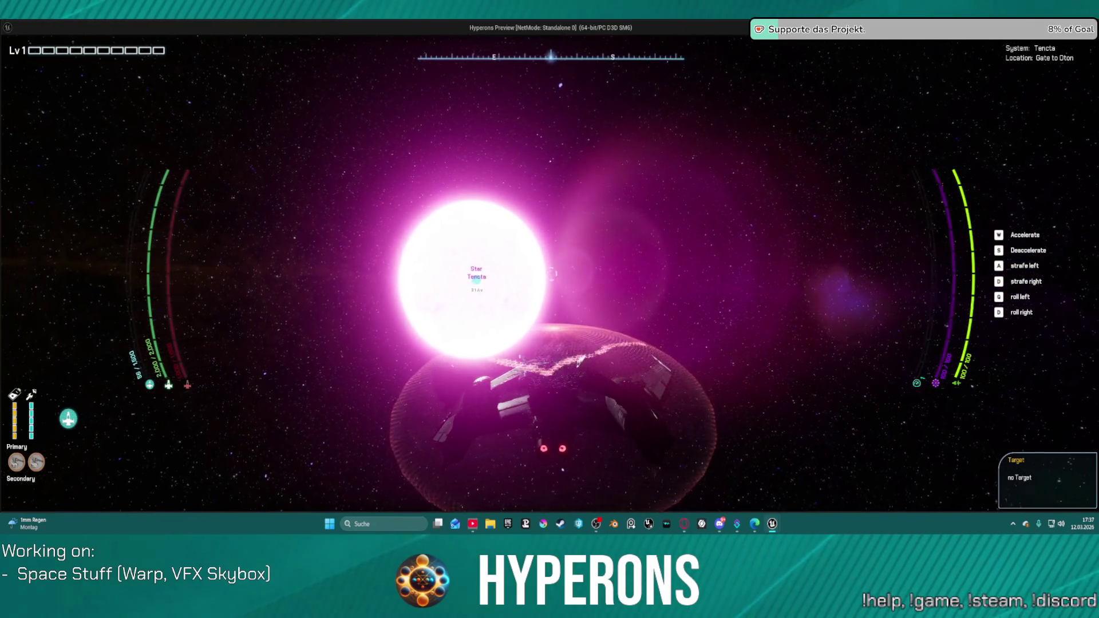
key(w)
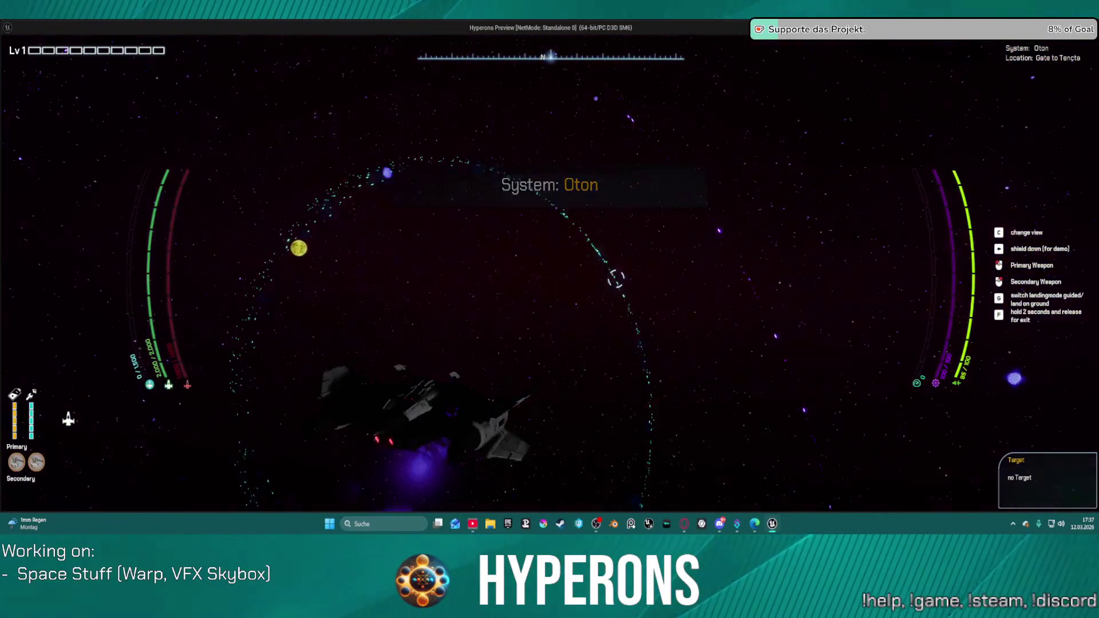
key(alt+Tab)
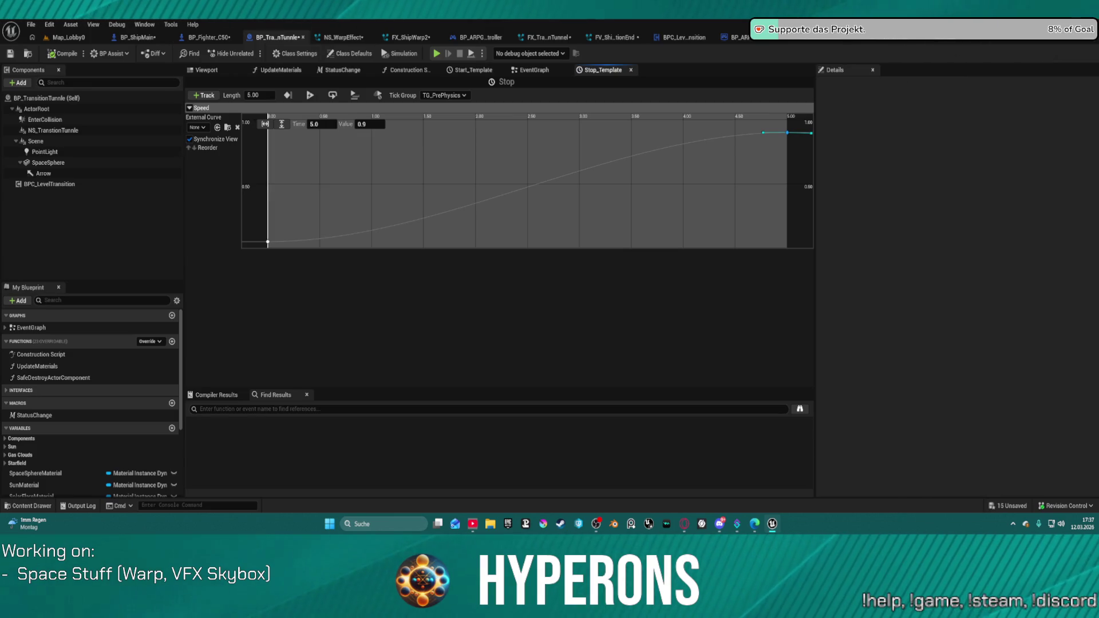
Step: Make NS_Transition_Tunnel_End's Rift001 sprite size curve start at 0 and peak later and higher
click(814, 40)
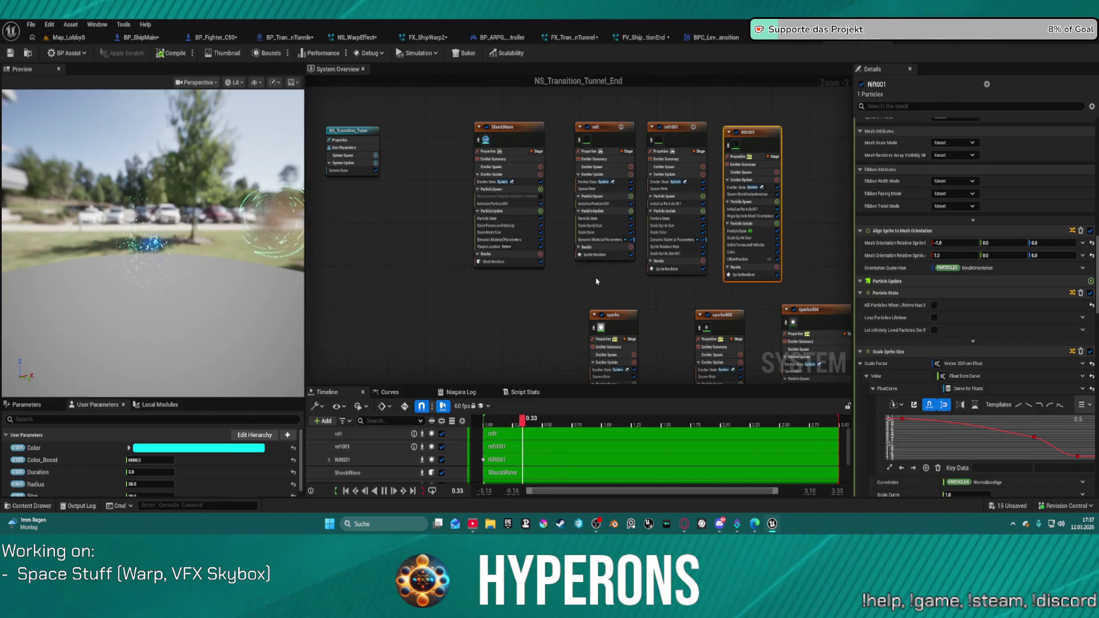
drag(526, 302, 413, 244)
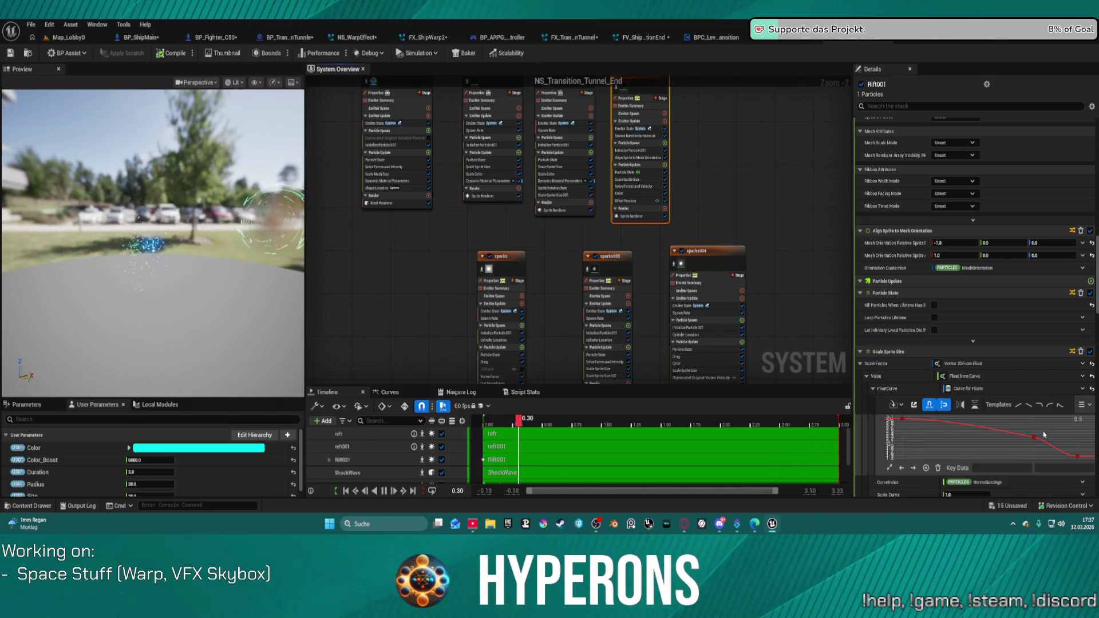
drag(1038, 439, 975, 424)
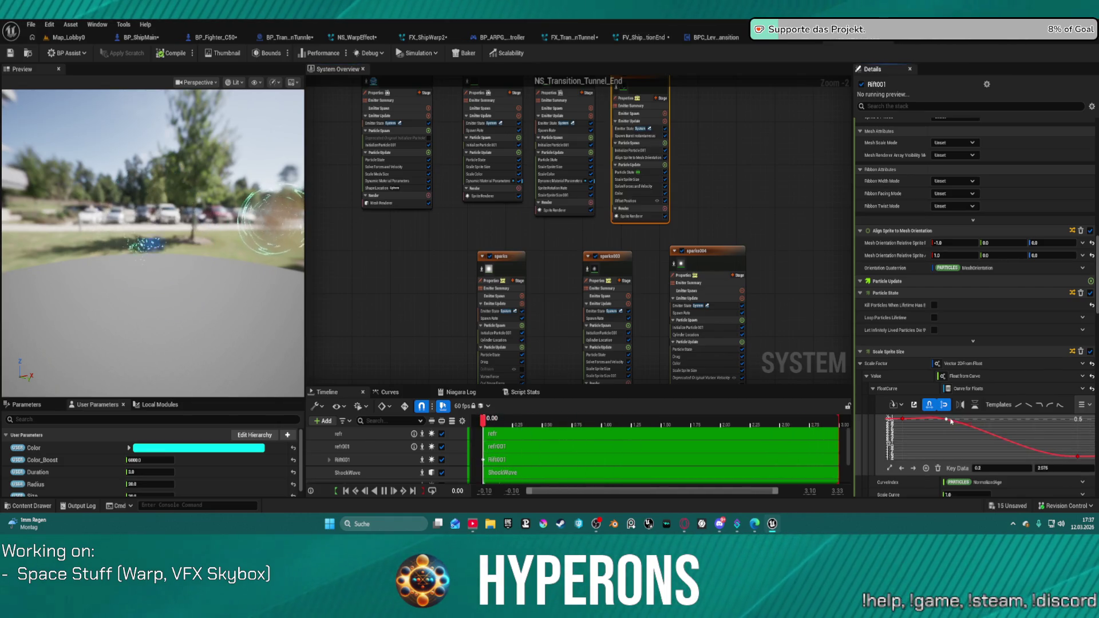
drag(900, 420, 899, 456)
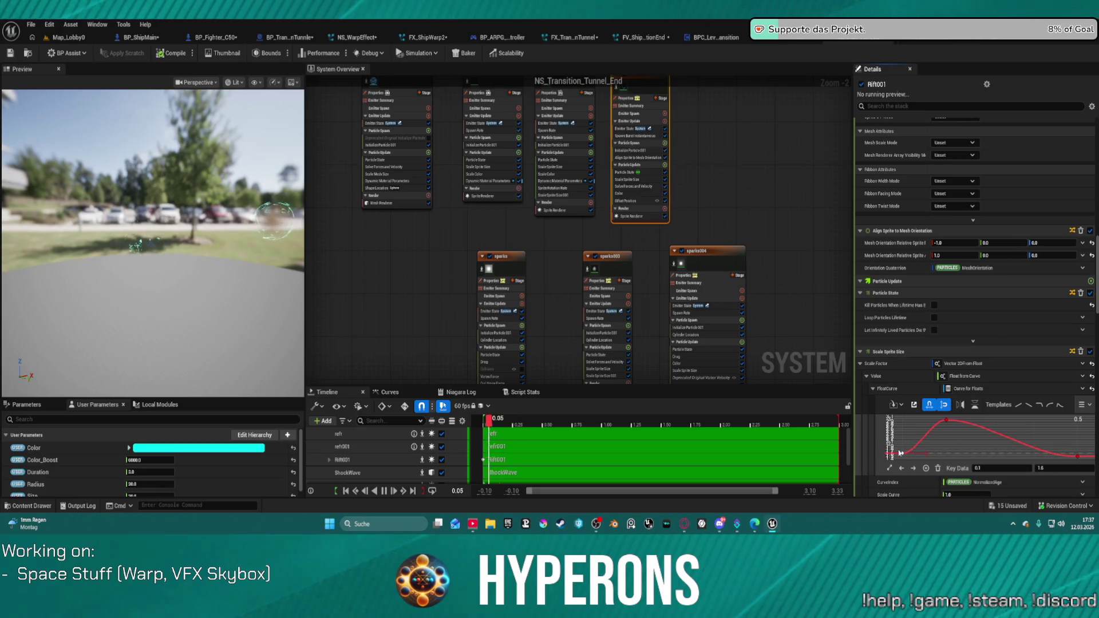
click(1055, 468)
text(0)
key(Return)
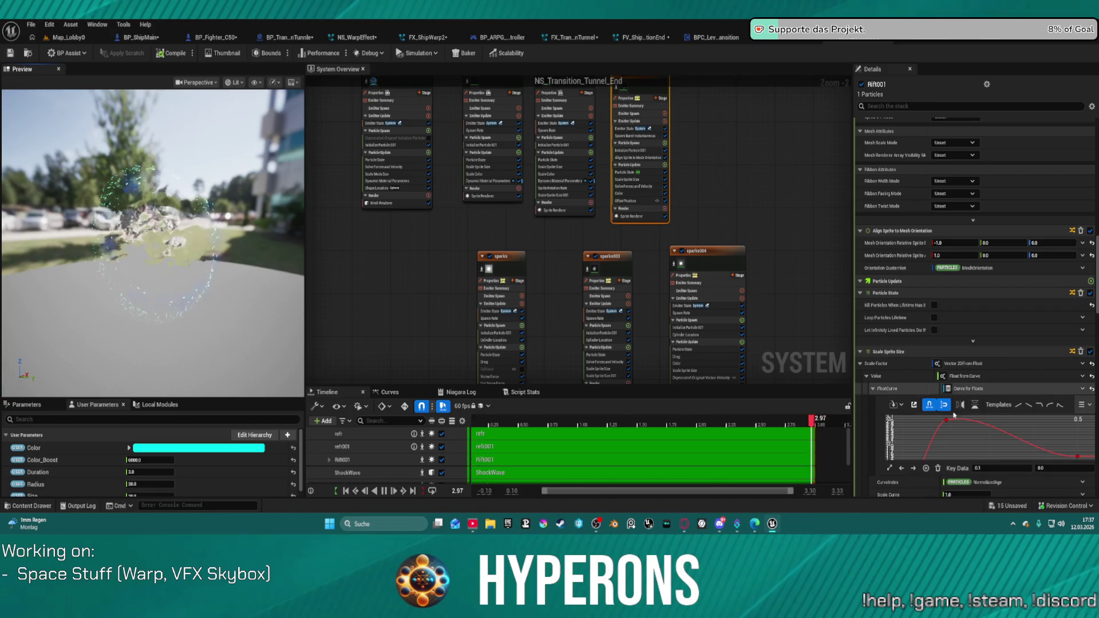
drag(948, 422, 992, 432)
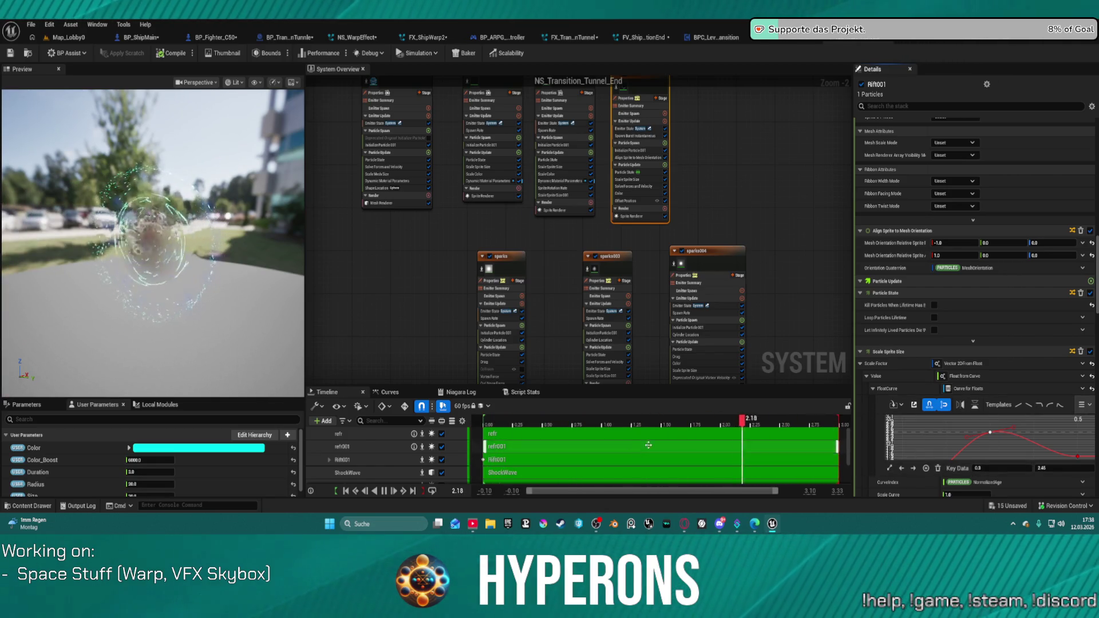
drag(762, 175, 762, 201)
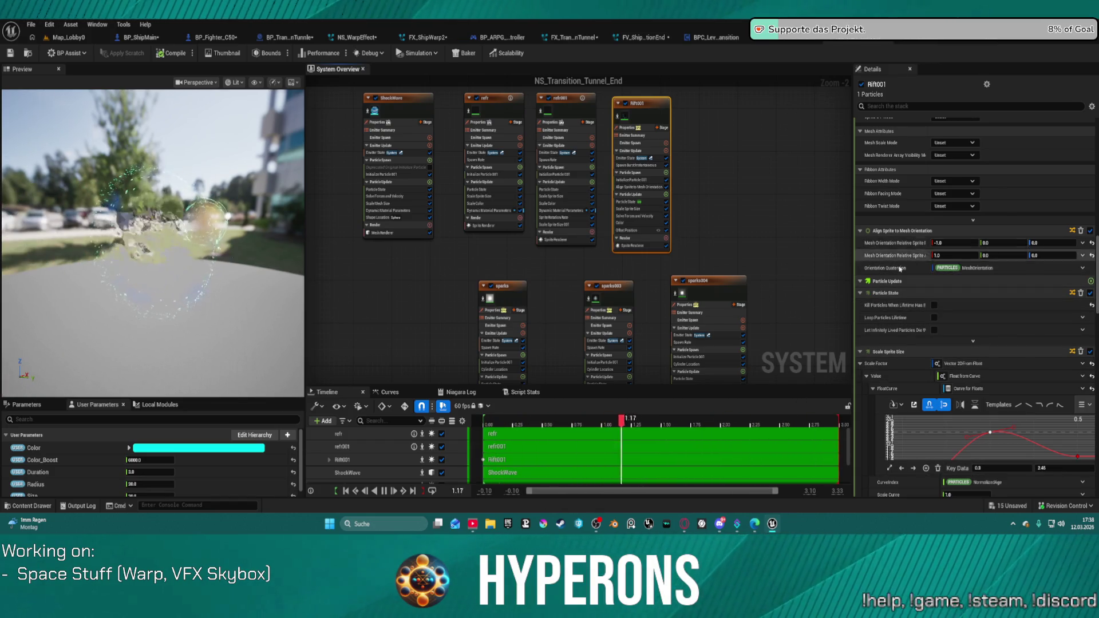
scroll(911, 269, up, 10)
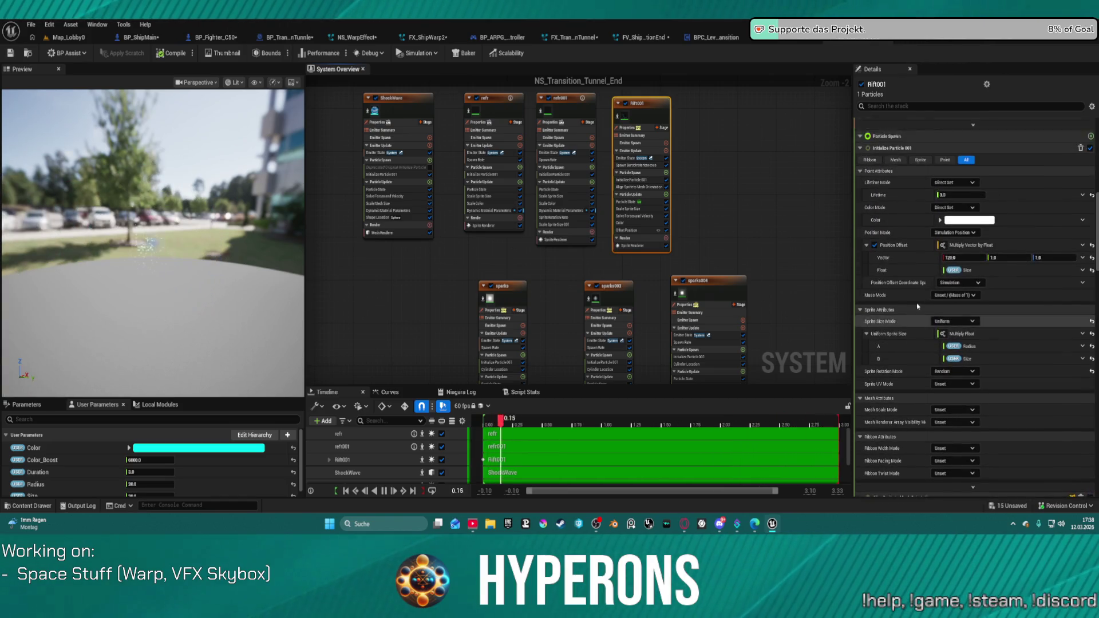
Step: Try a Rift001 Position Offset X of 200, then change it to 120
click(960, 272)
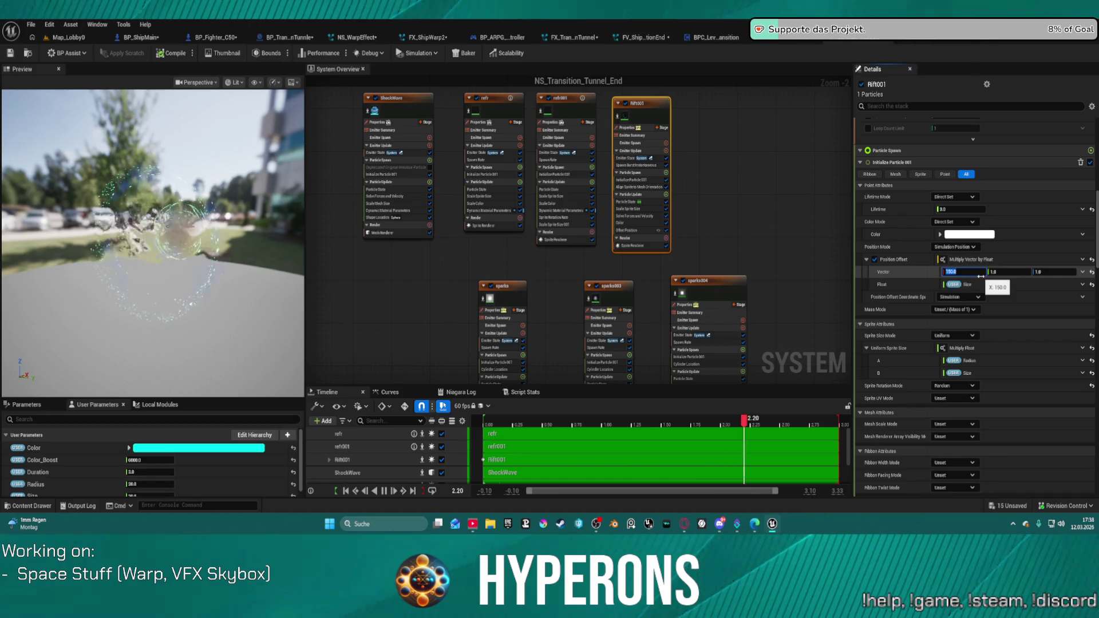
text(200)
key(Return)
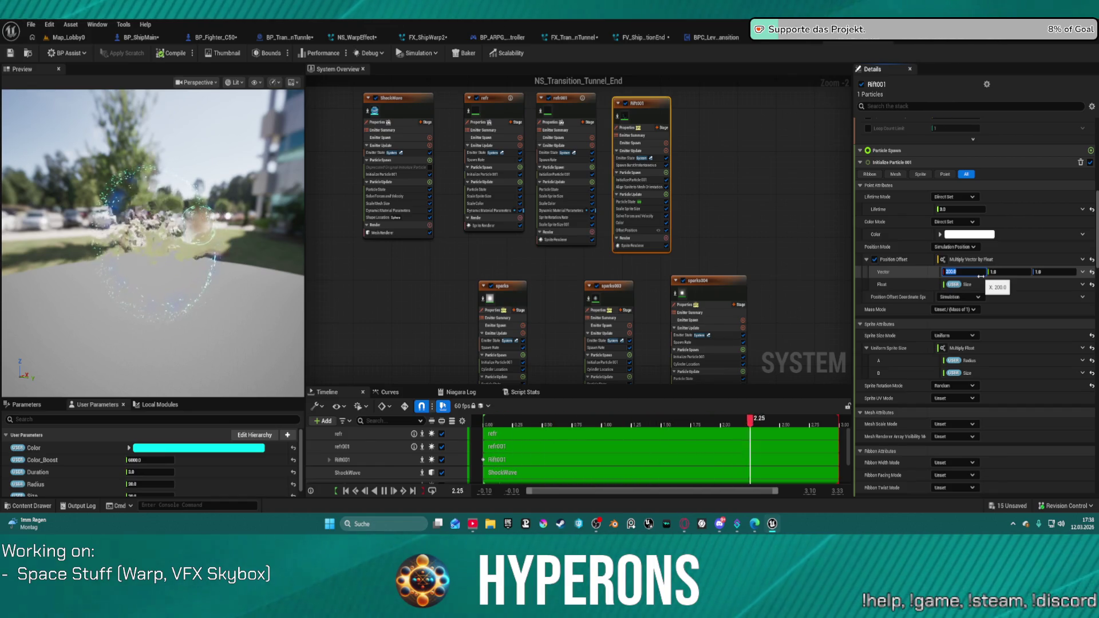
text(1)
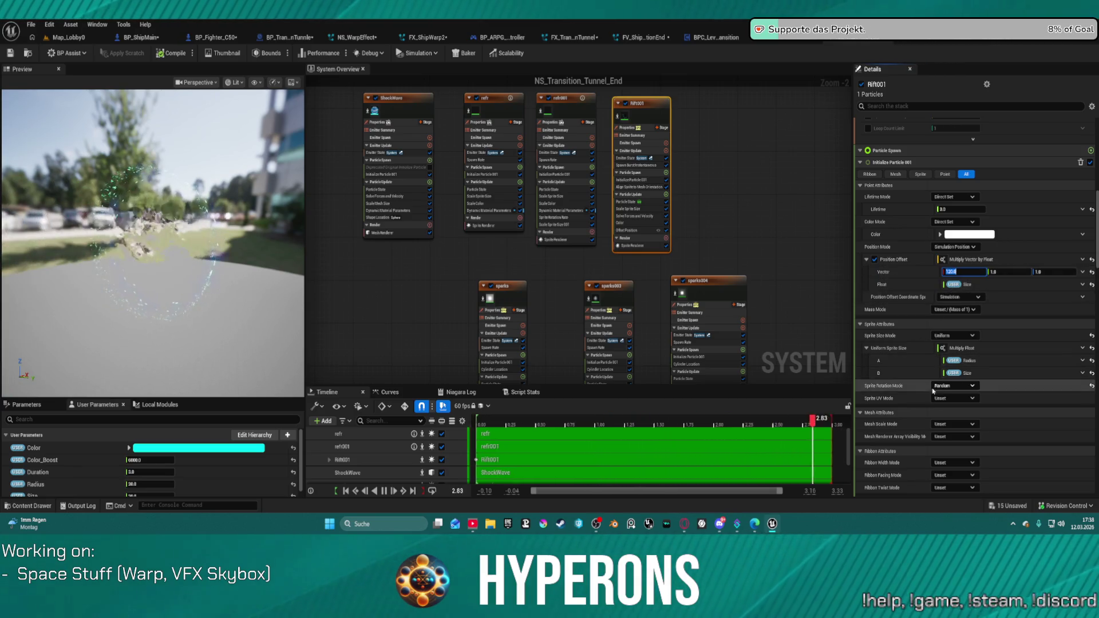
scroll(903, 412, down, 10)
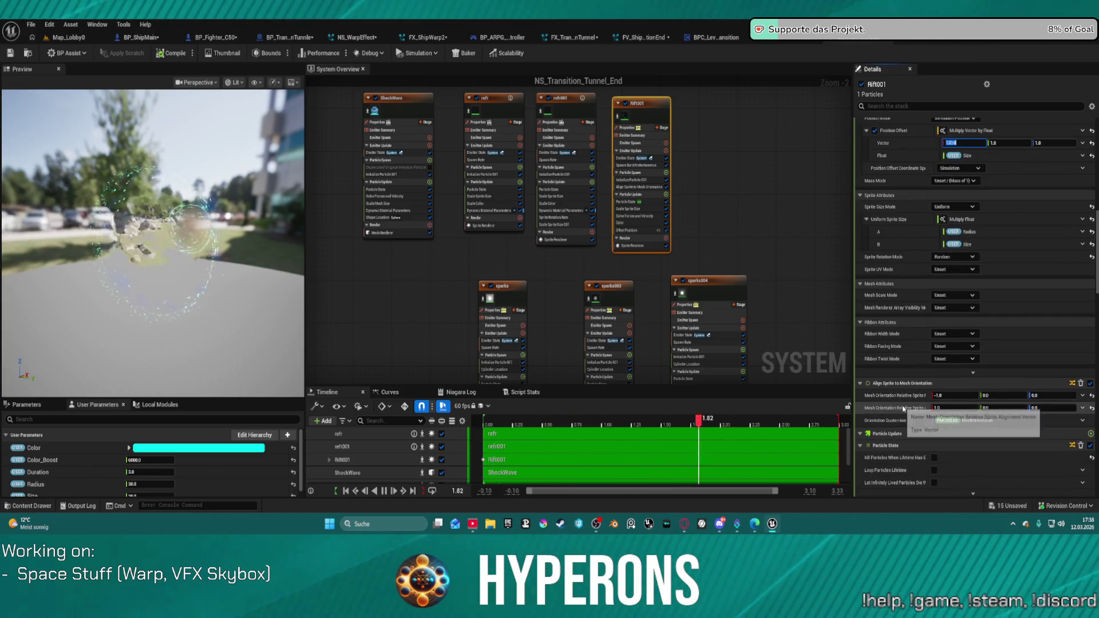
Step: Move Rift001's X offset curve key to time 0.2, value -92.5, then return to Map_Lobby0
scroll(867, 437, down, 12)
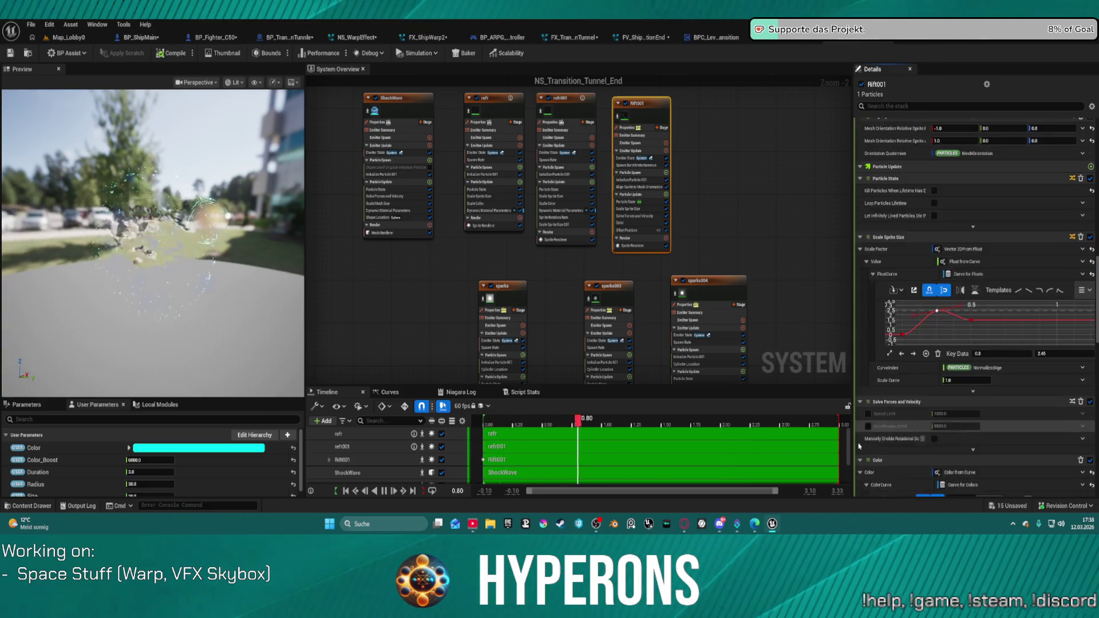
scroll(866, 437, down, 2)
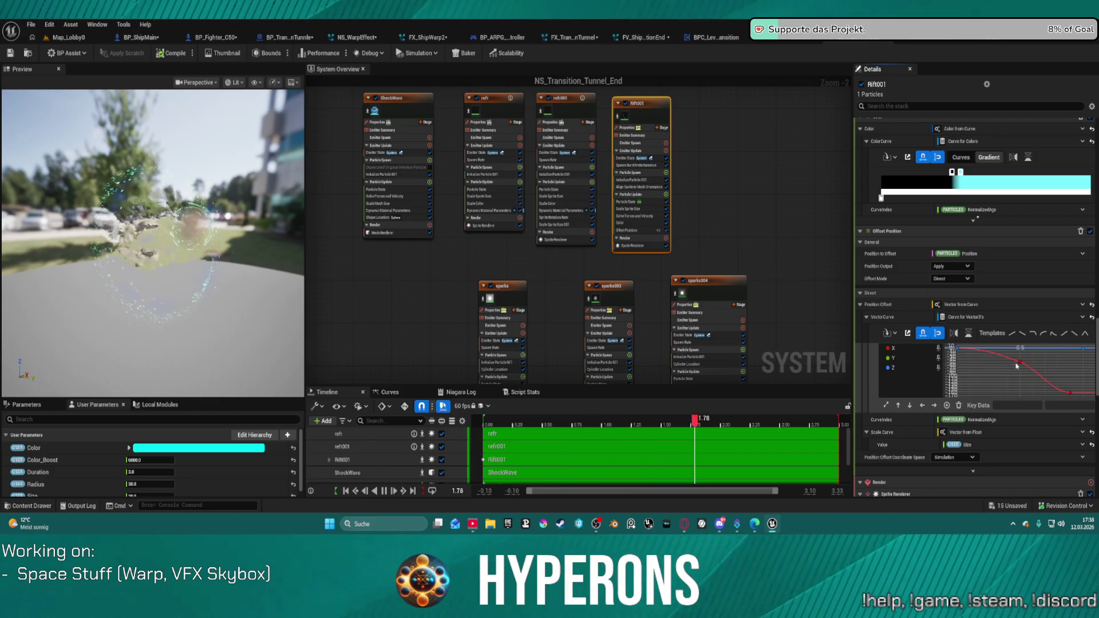
mouse_move(1021, 362)
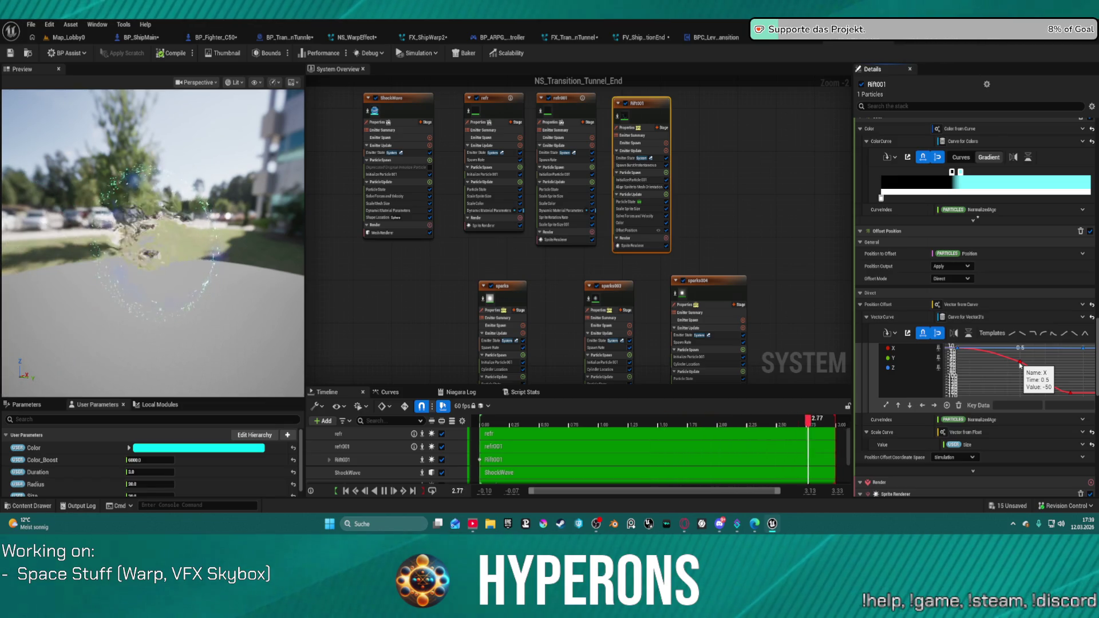
drag(1021, 364, 980, 383)
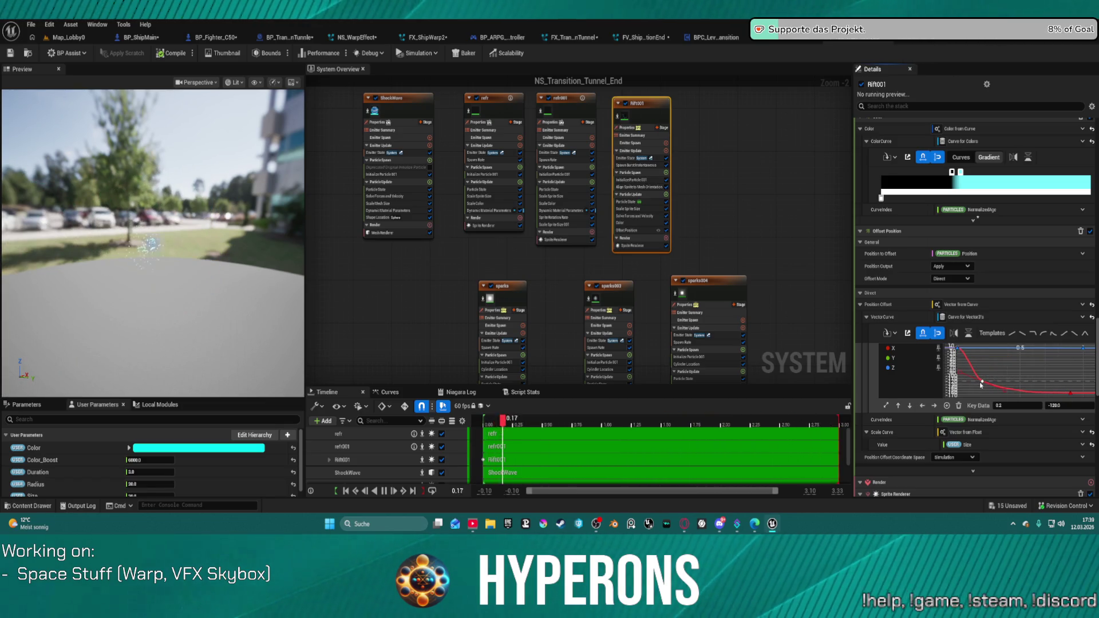
mouse_move(981, 384)
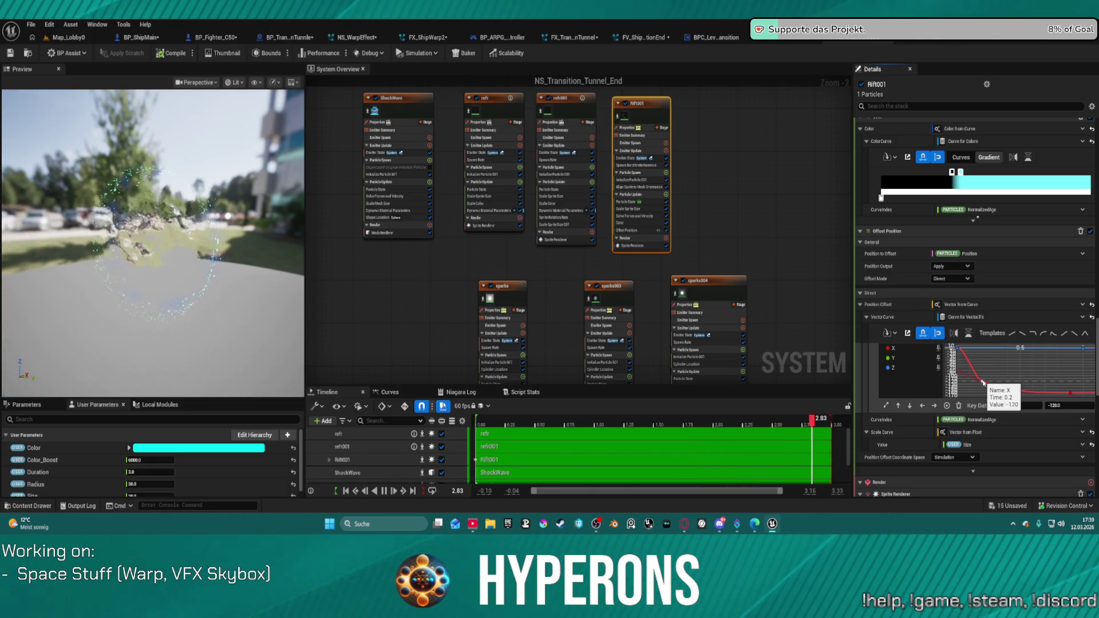
mouse_move(983, 382)
mouse_down()
mouse_move(993, 372)
mouse_move(983, 378)
mouse_up()
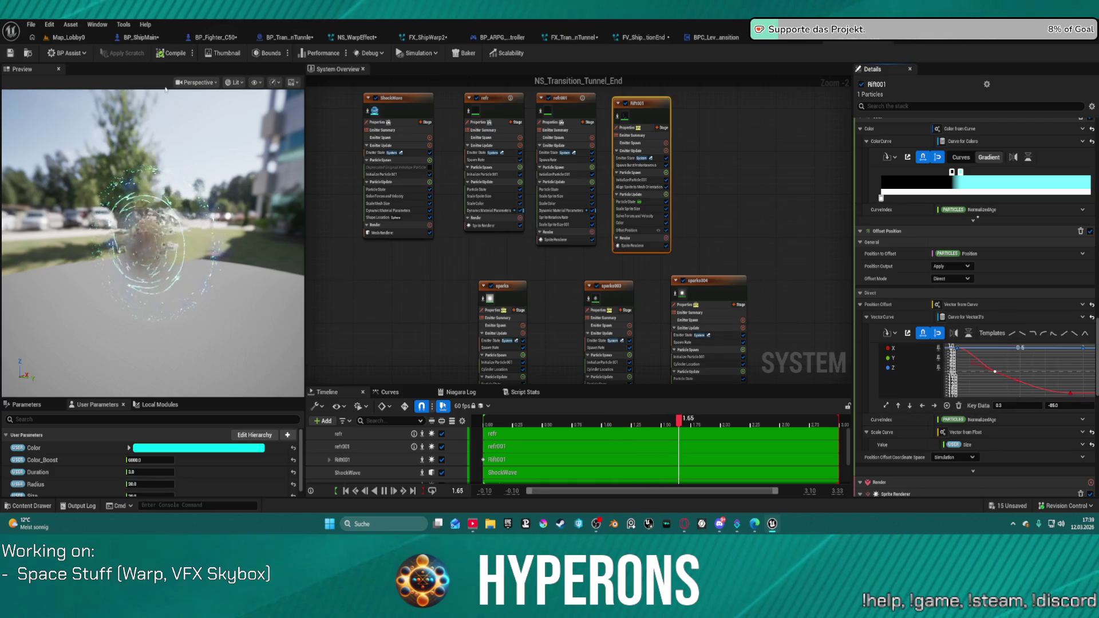
click(68, 37)
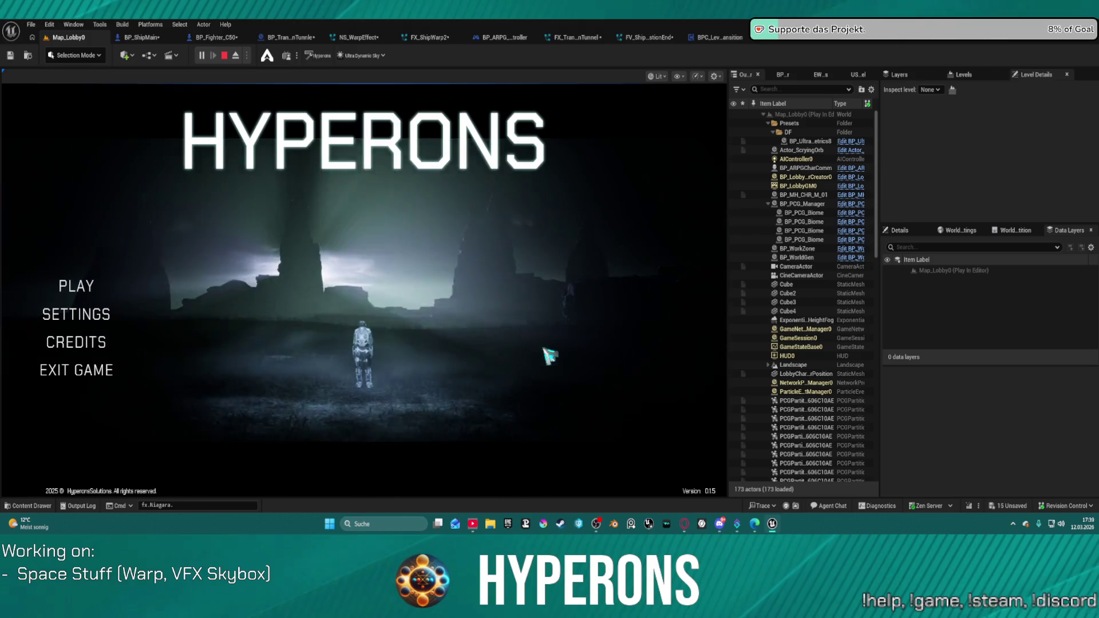
Step: Start the game with the existing character to test the warp, then stop the session
click(105, 287)
click(238, 265)
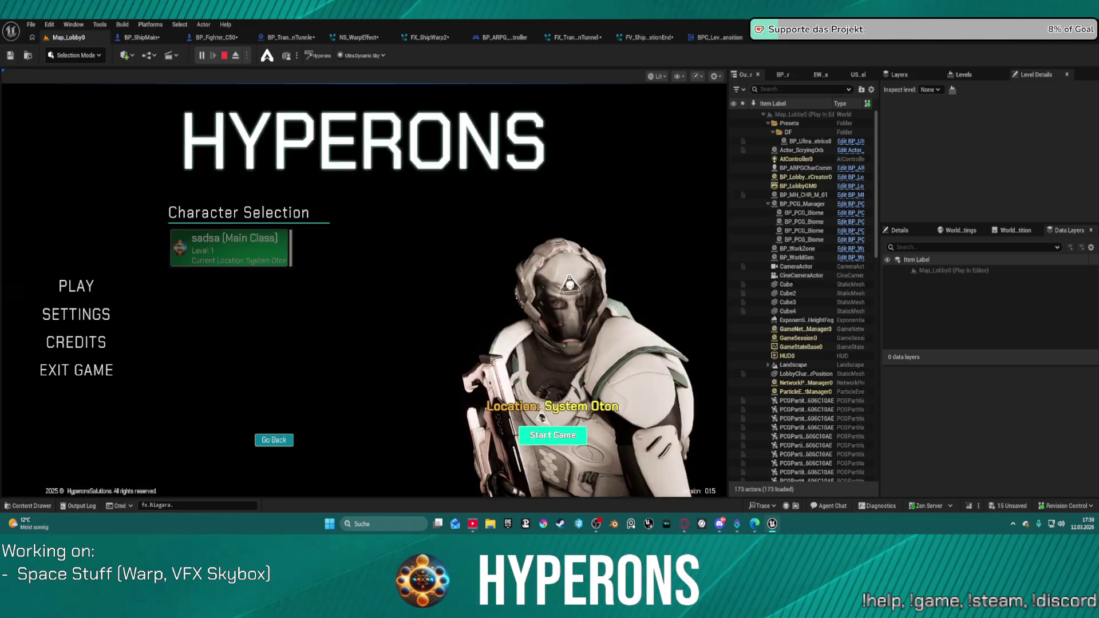
click(552, 435)
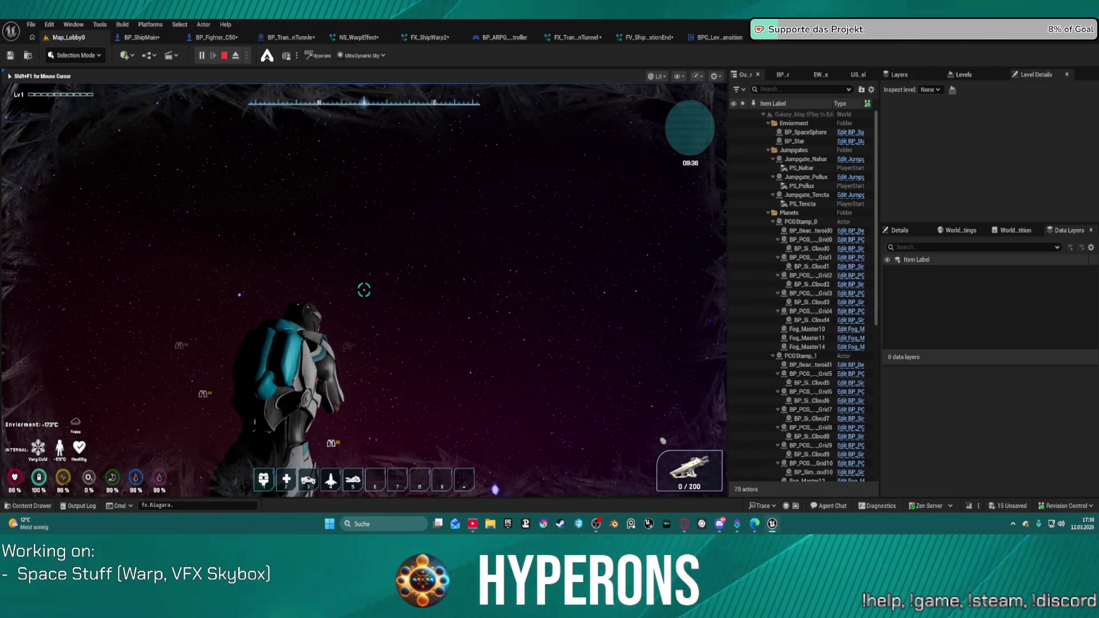
key(Escape)
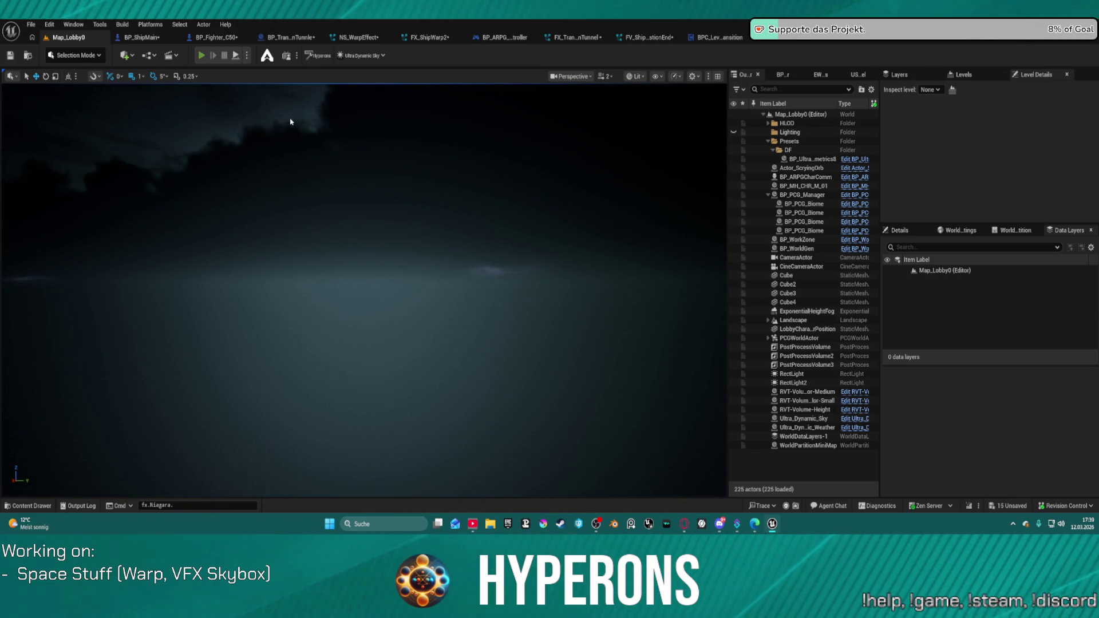
Step: Replay the warp into System Tencta, then return to NS_Transition_Tunnel_End
key(alt+p)
click(92, 286)
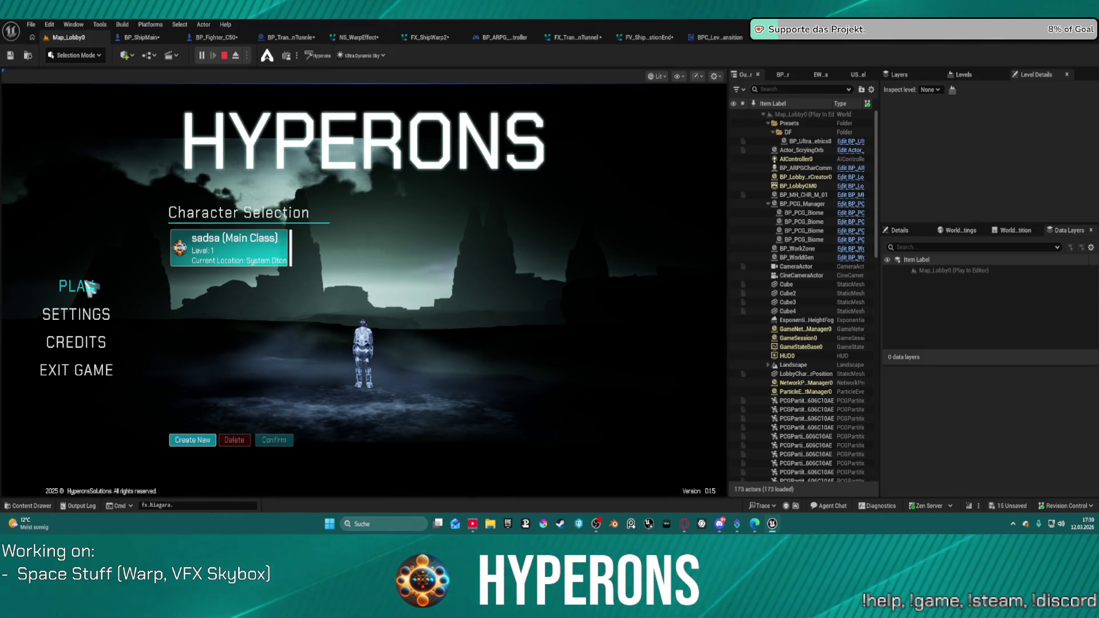
click(240, 257)
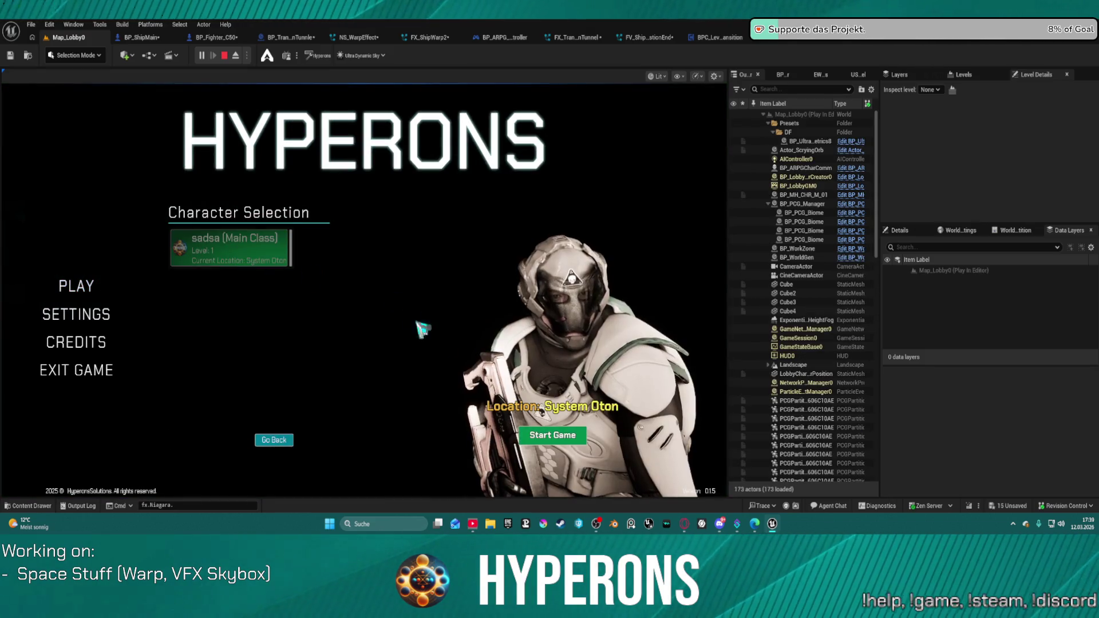
click(577, 438)
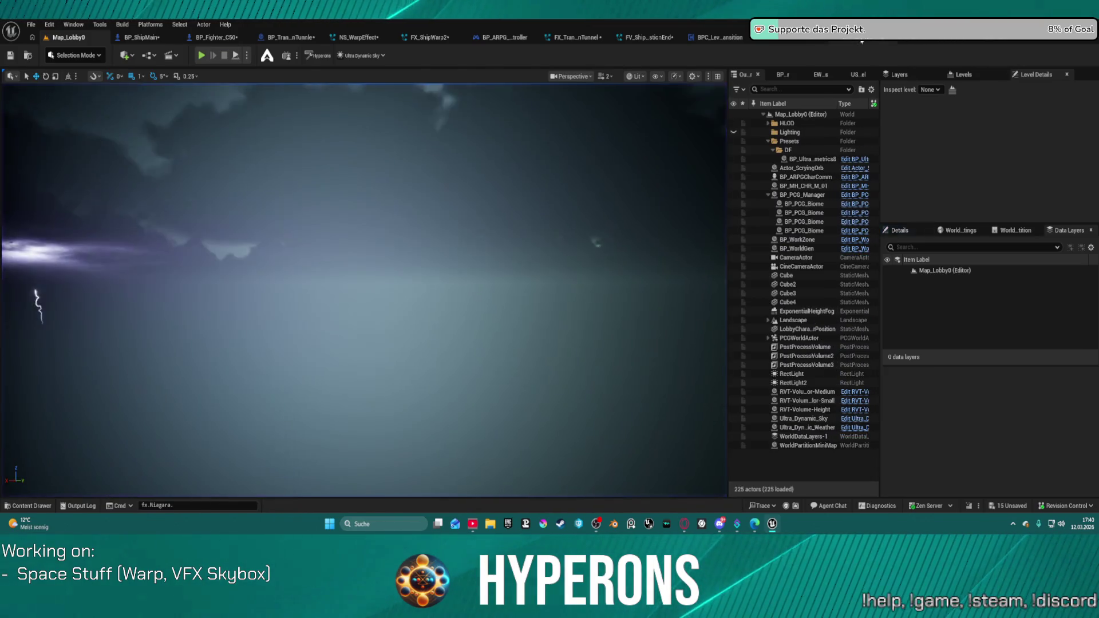
click(644, 38)
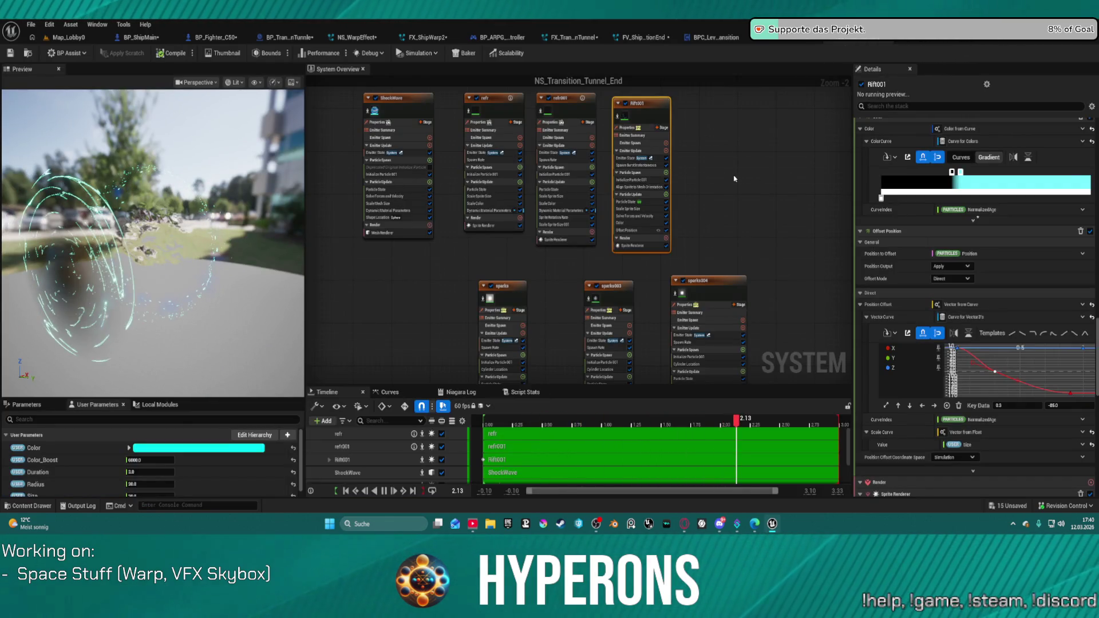
Step: Undo the curve key move and two input value edits, then go back to Map_Lobby0
key(ctrl+z)
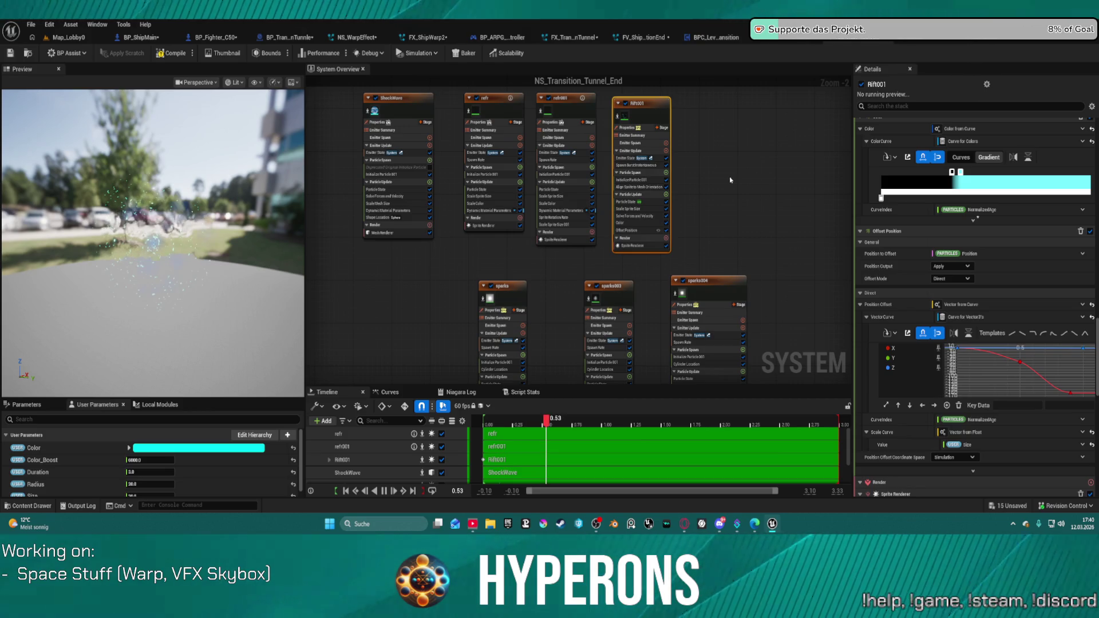
key(ctrl+z)
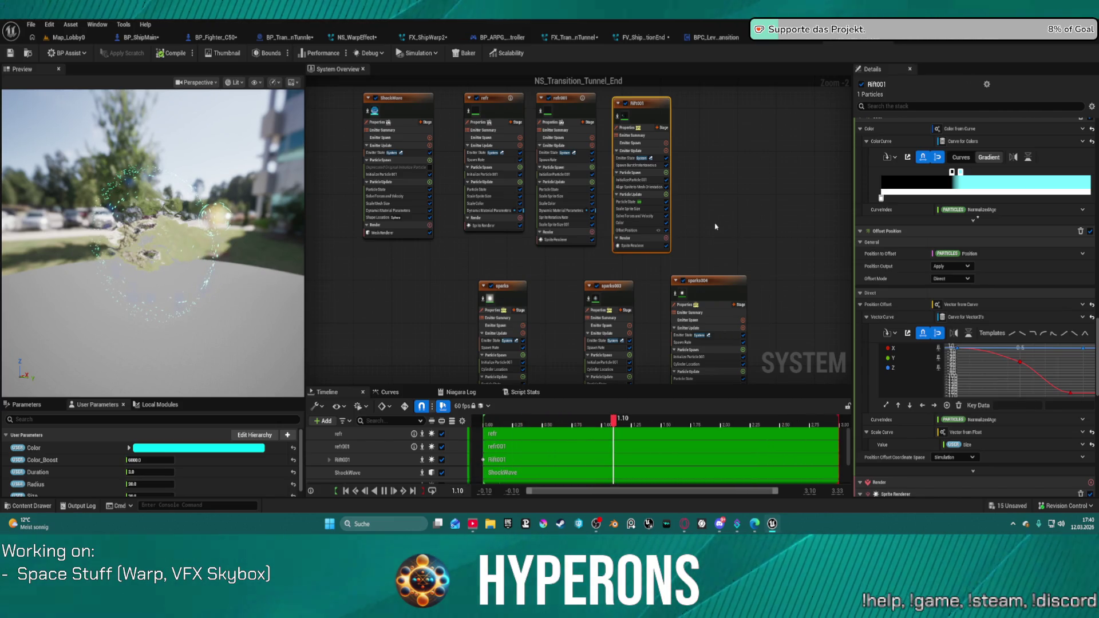
key(ctrl+z)
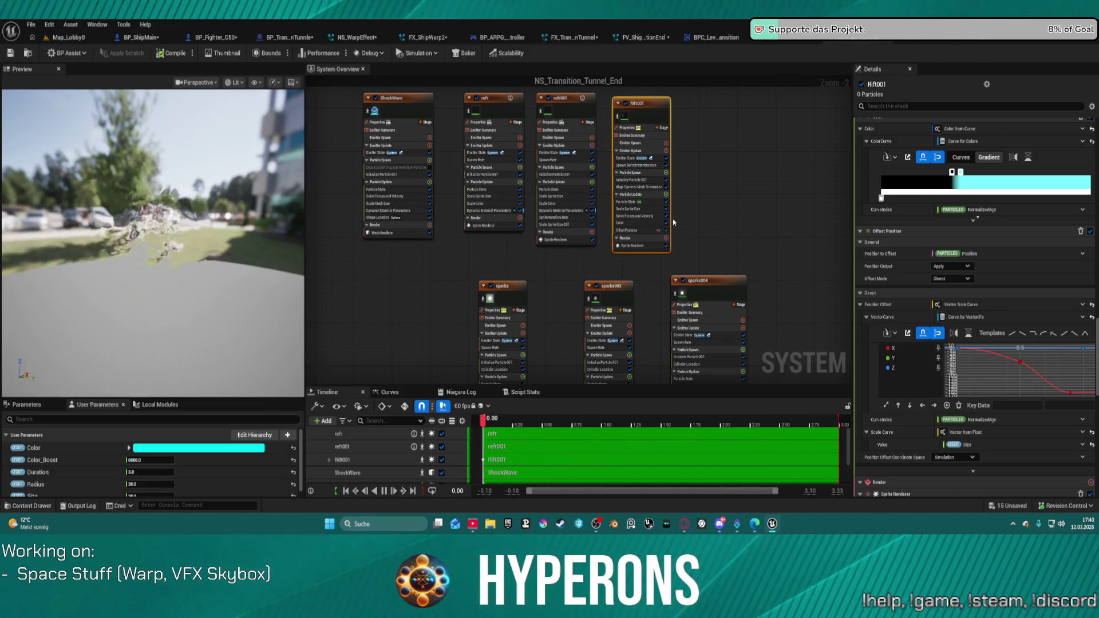
click(67, 37)
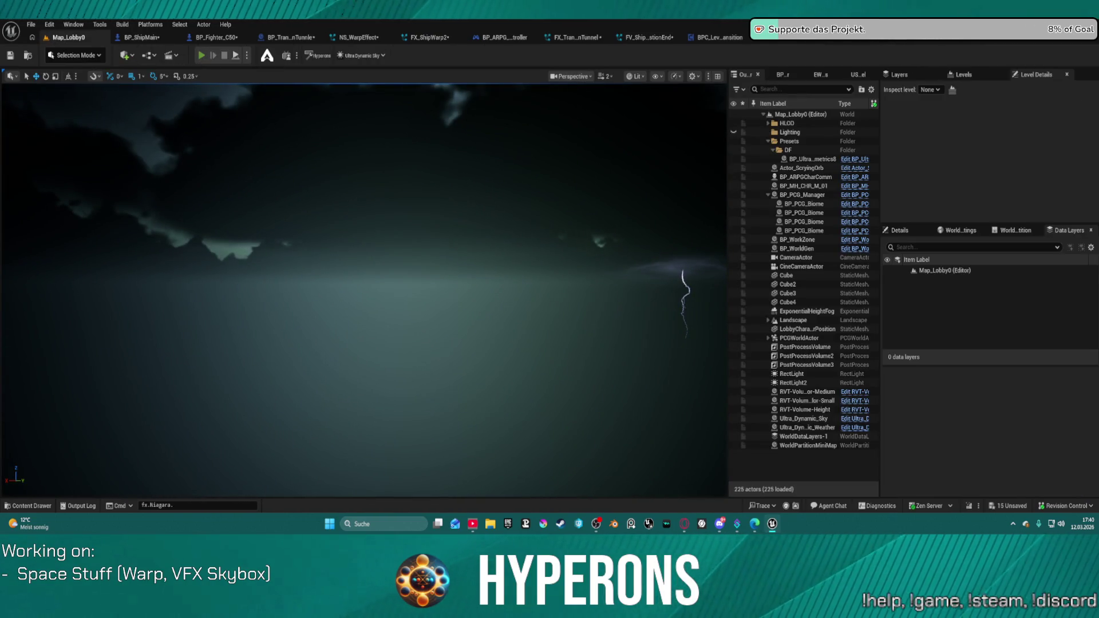
Step: Launch a play session, confirming the existing character and starting the game in Galaxy_Map
key(alt+p)
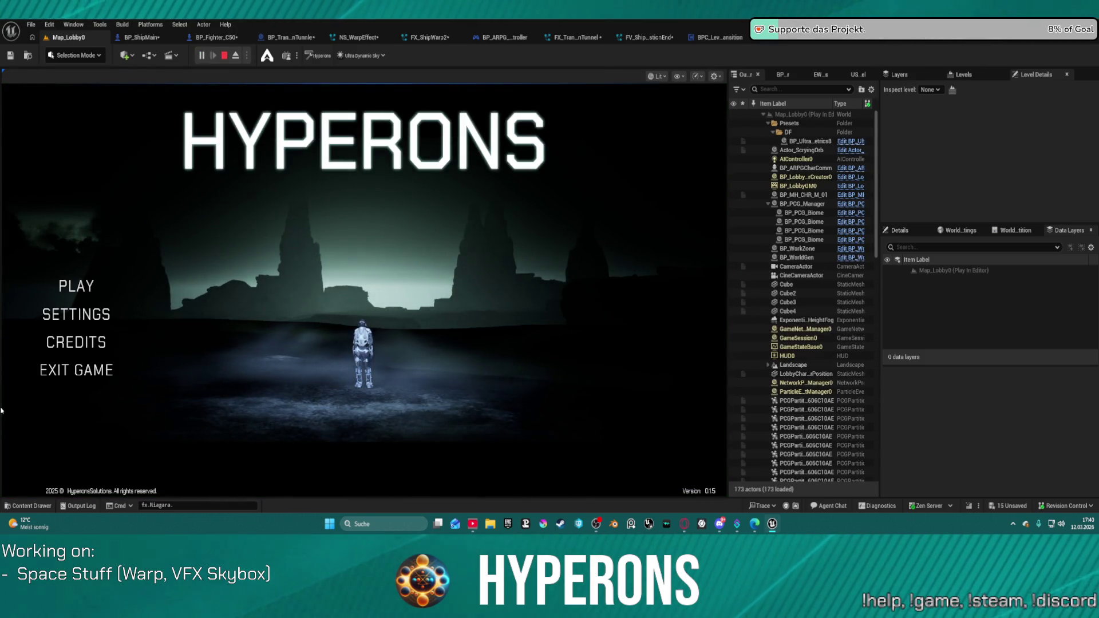
click(71, 285)
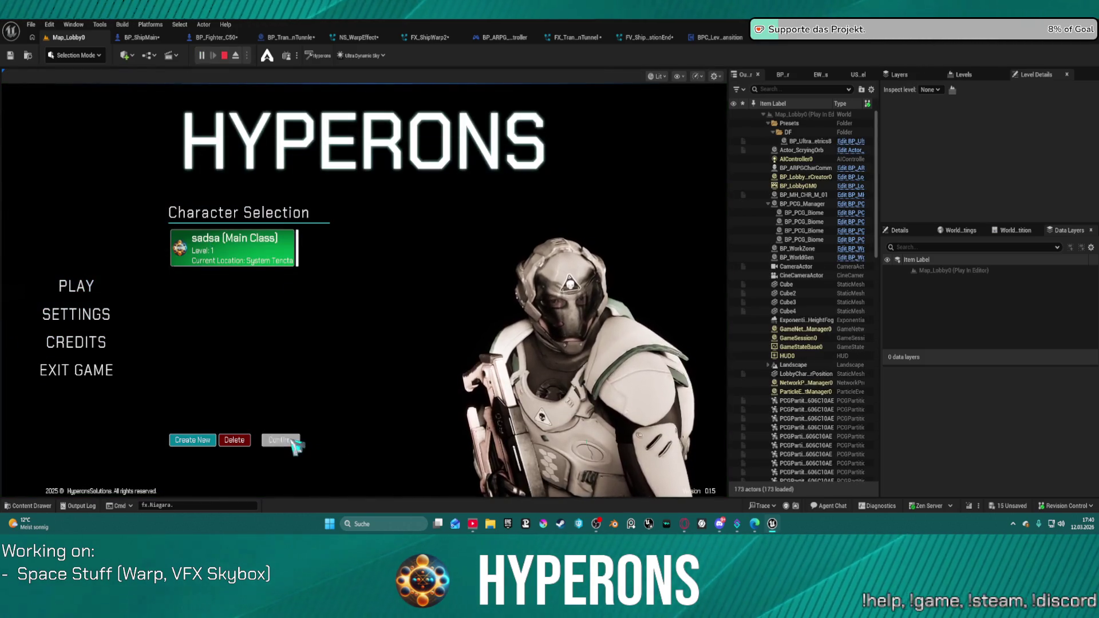
click(280, 439)
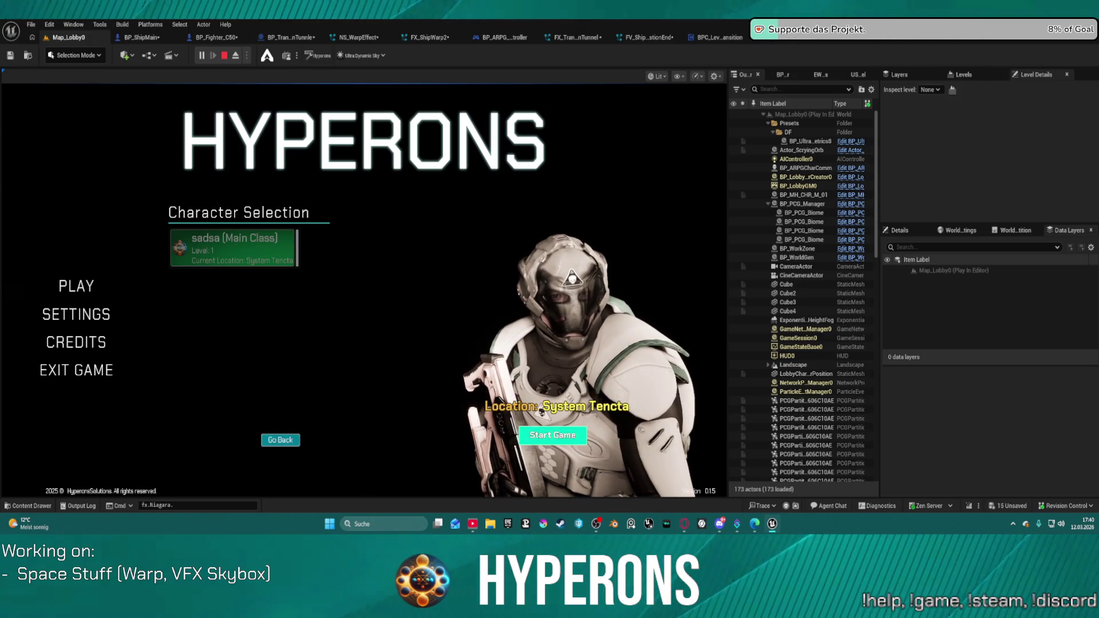
click(553, 435)
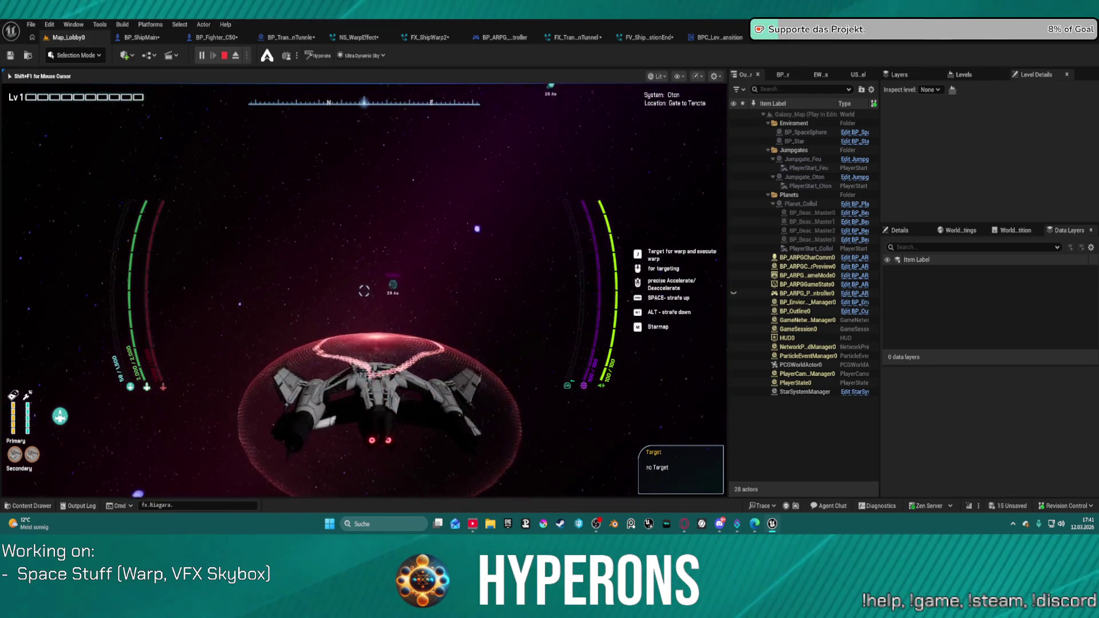
Step: Fly the ship with W through System Oton toward the Gate to Tencta
key(w)
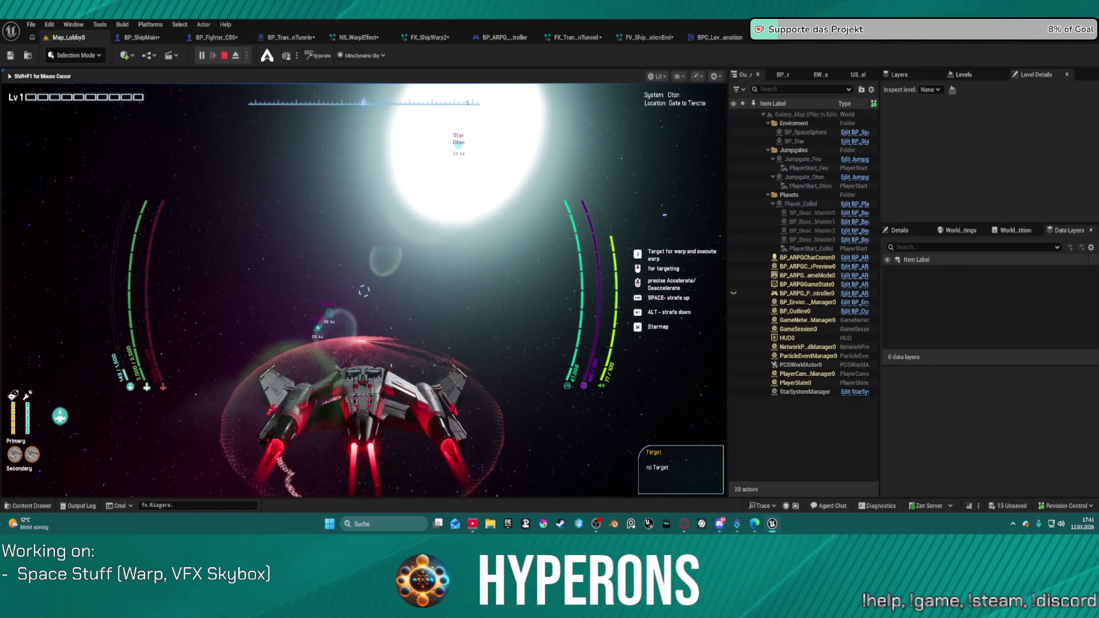
key(super)
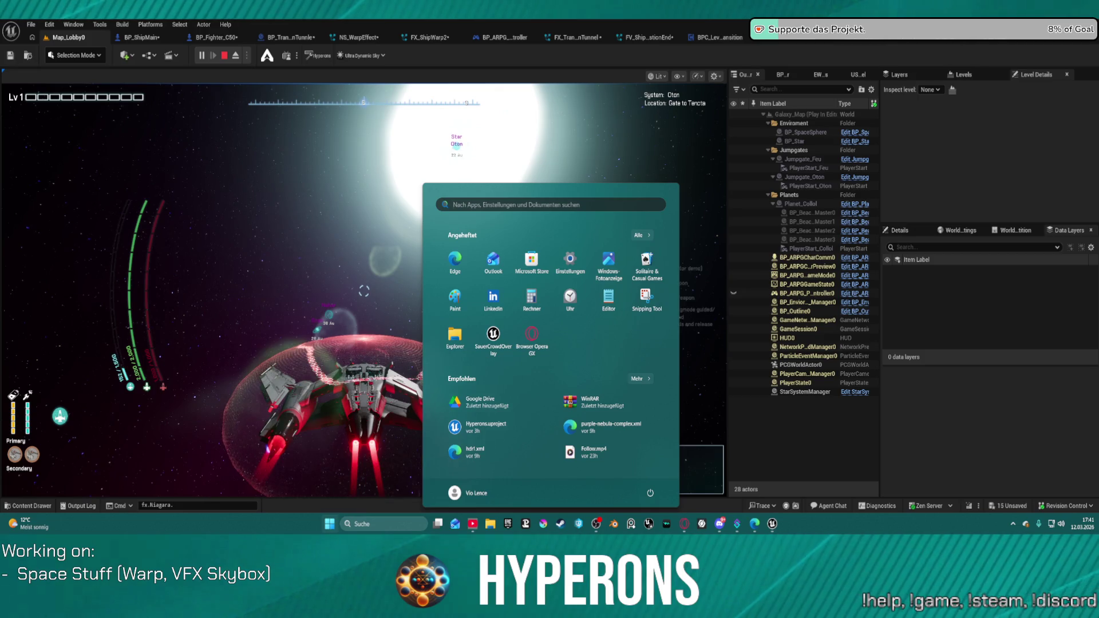
key(Escape)
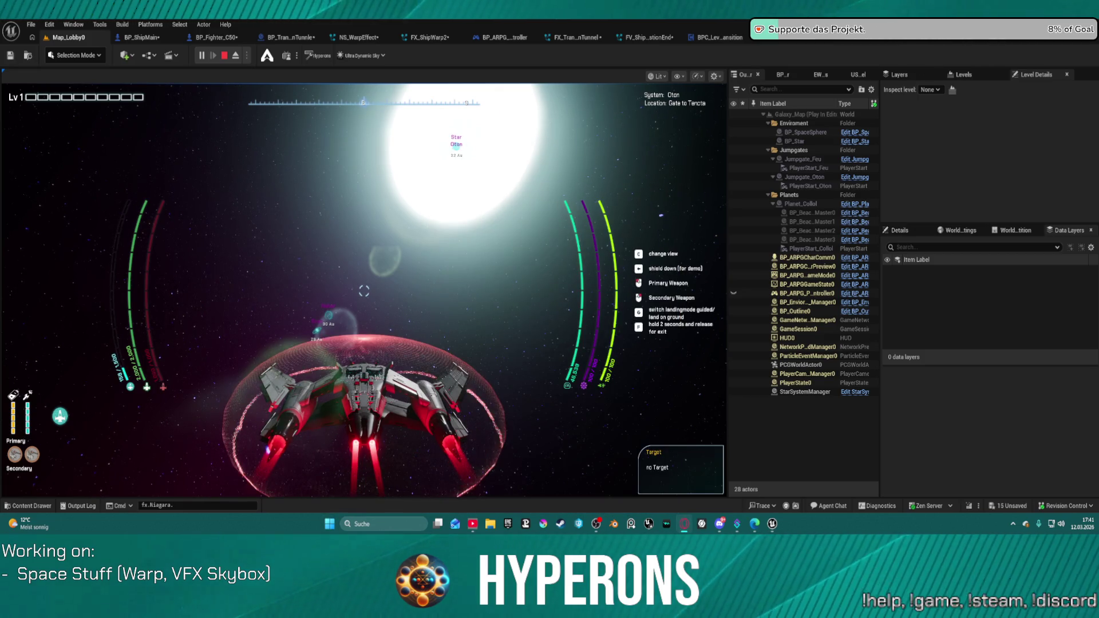